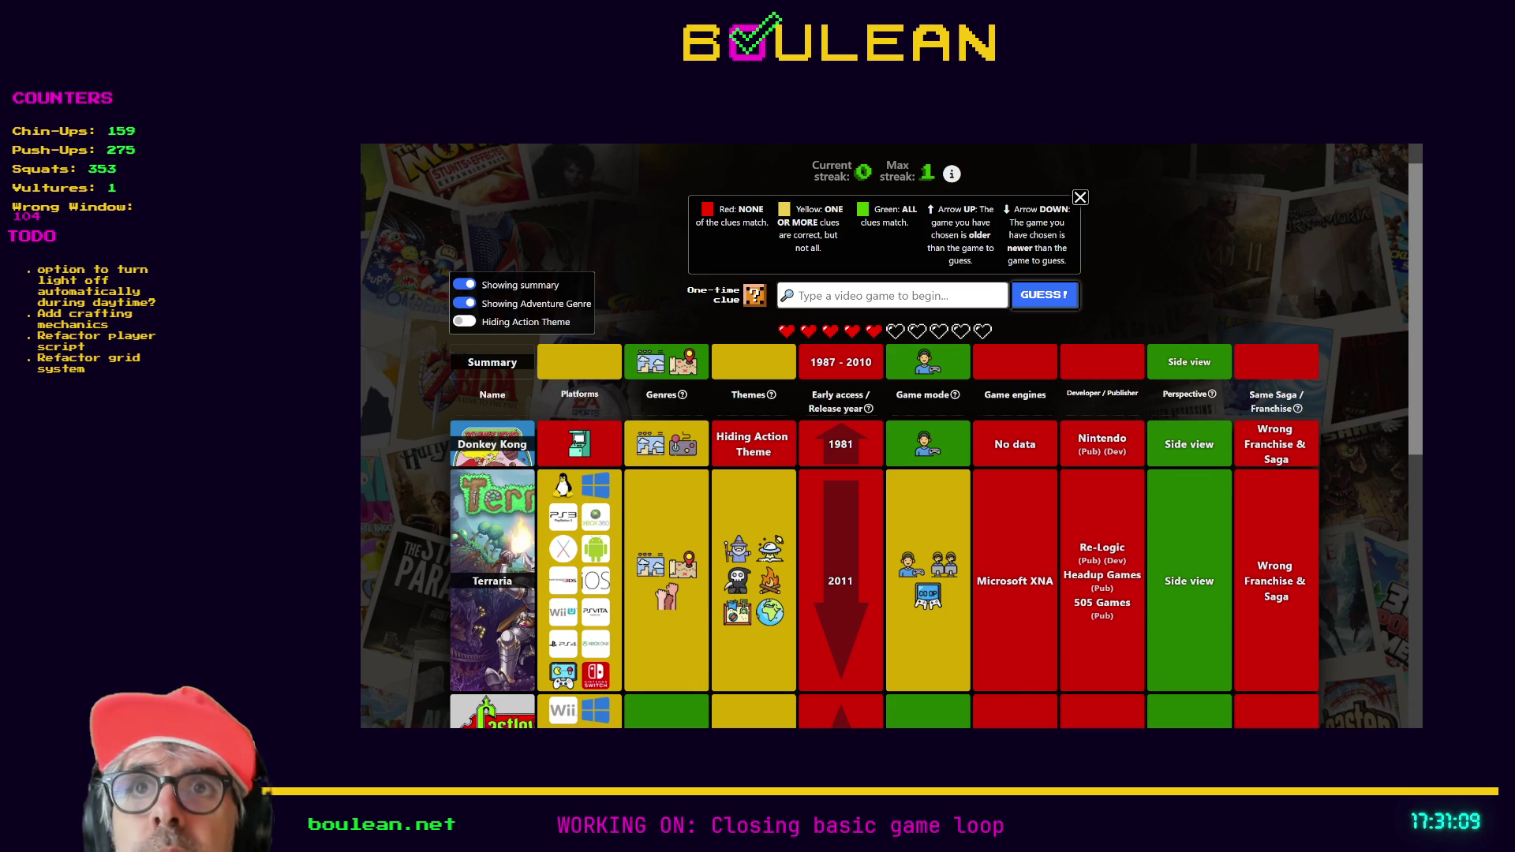
- Start typing 'Super M' as a guess, then select and clear it
left_click(857, 293)
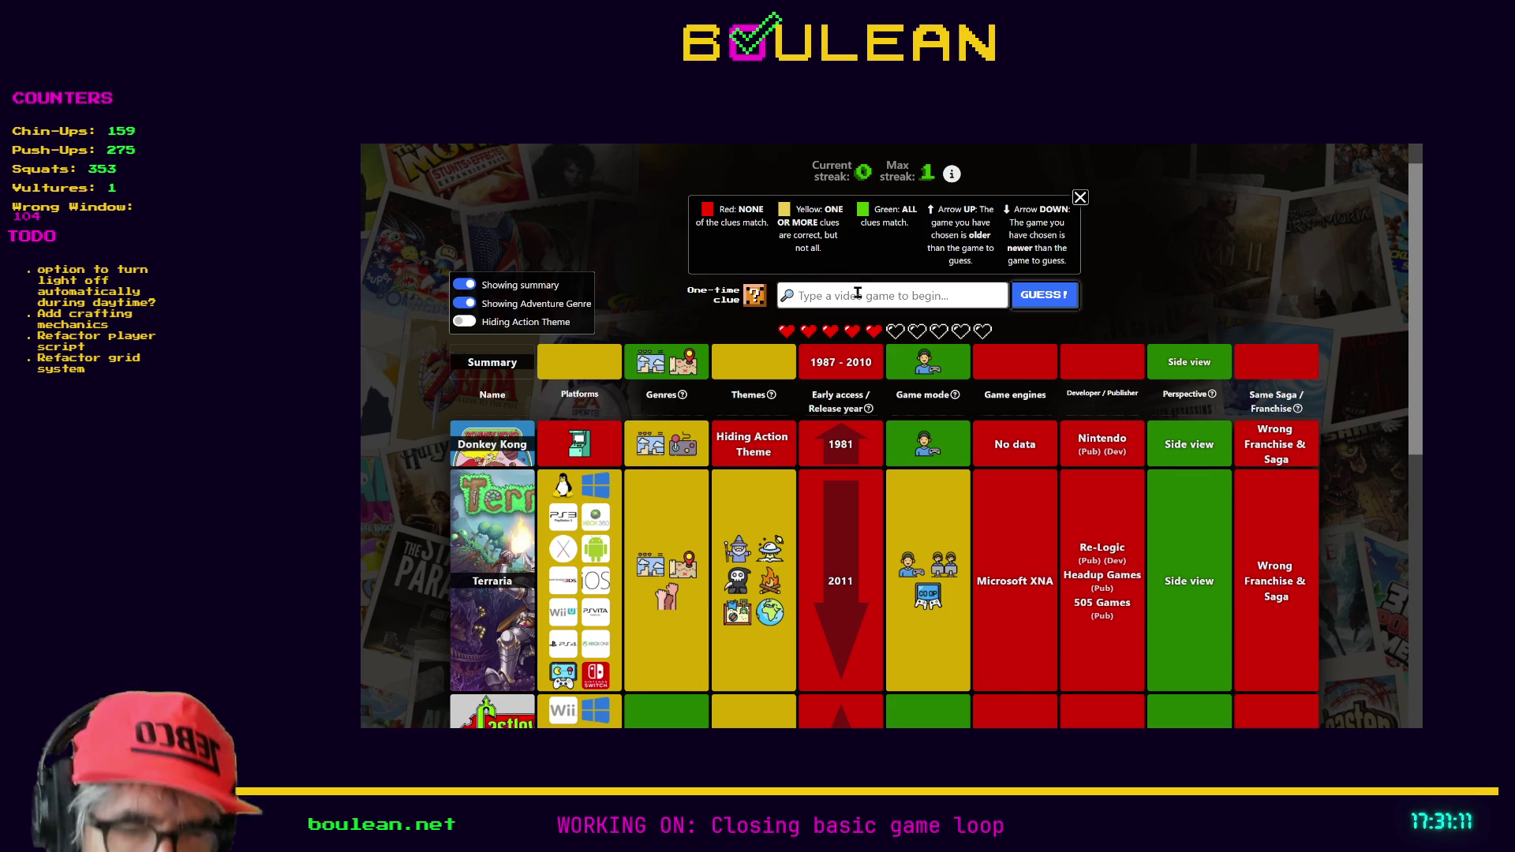
type("Super M")
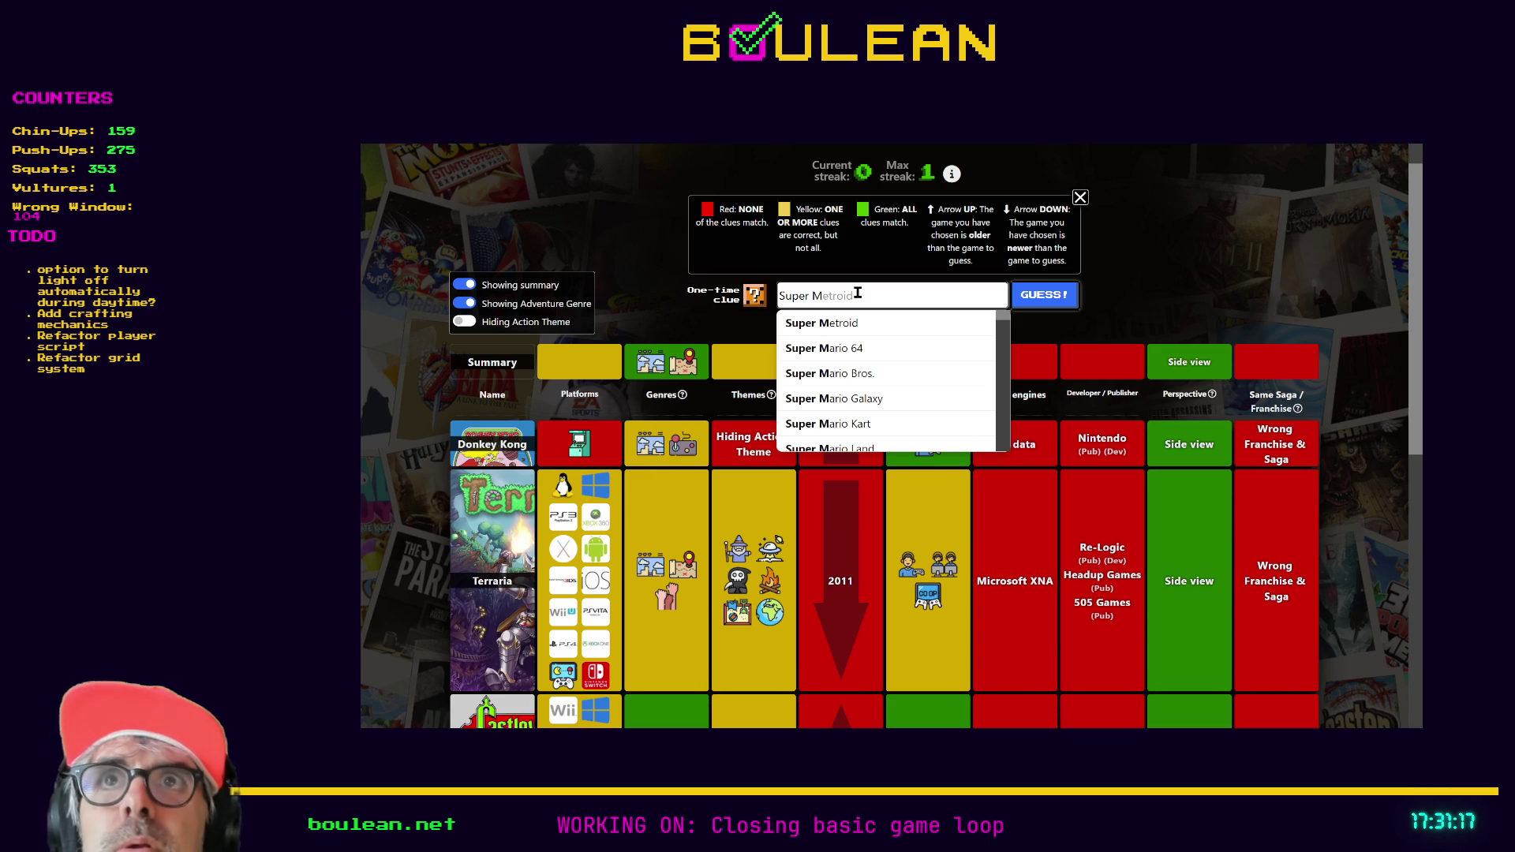
key("ctrl+a")
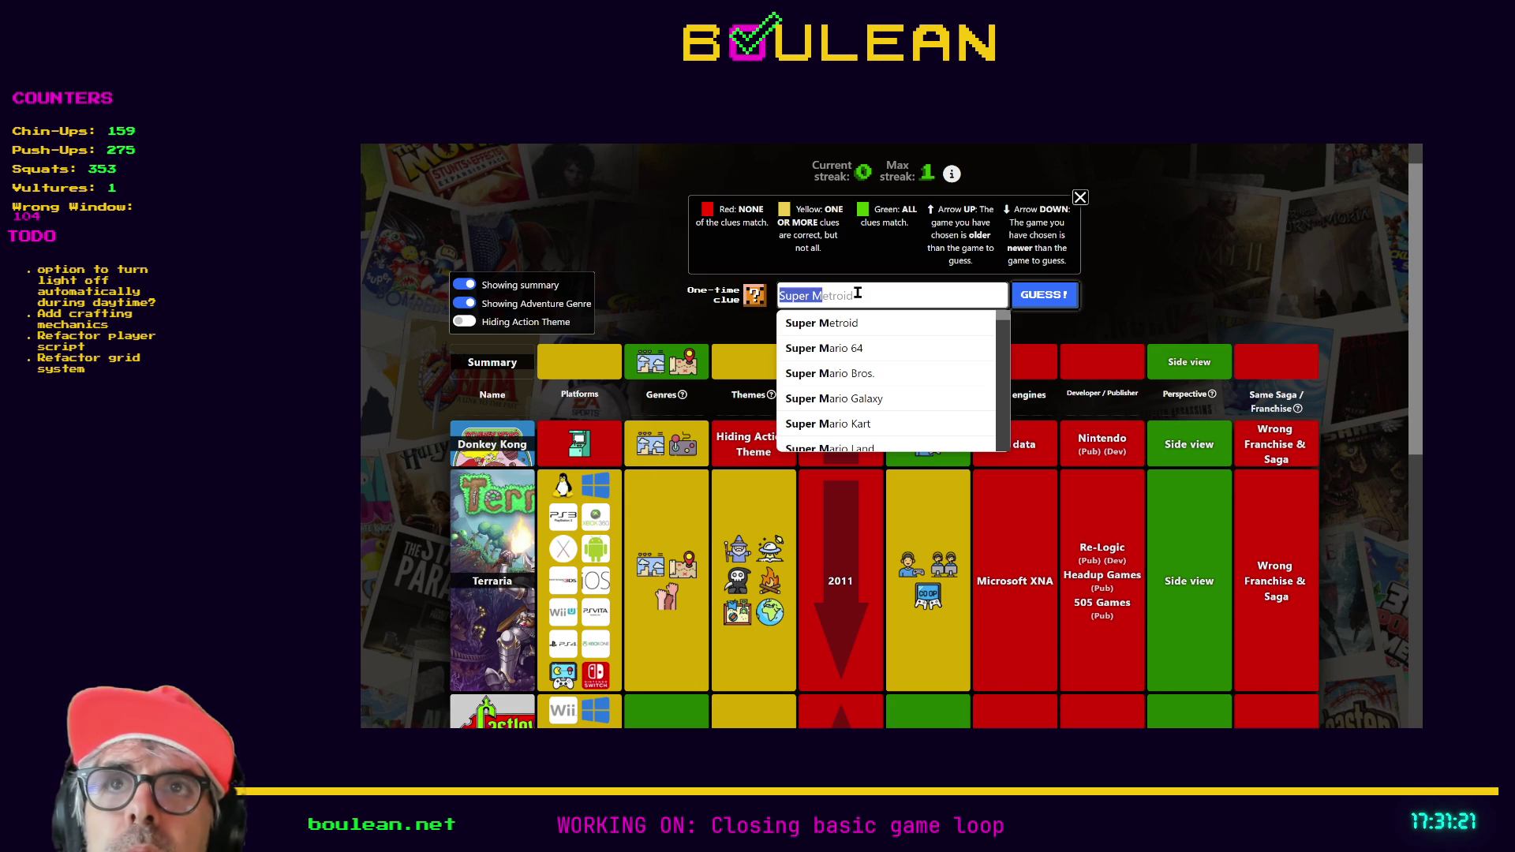
key("Return")
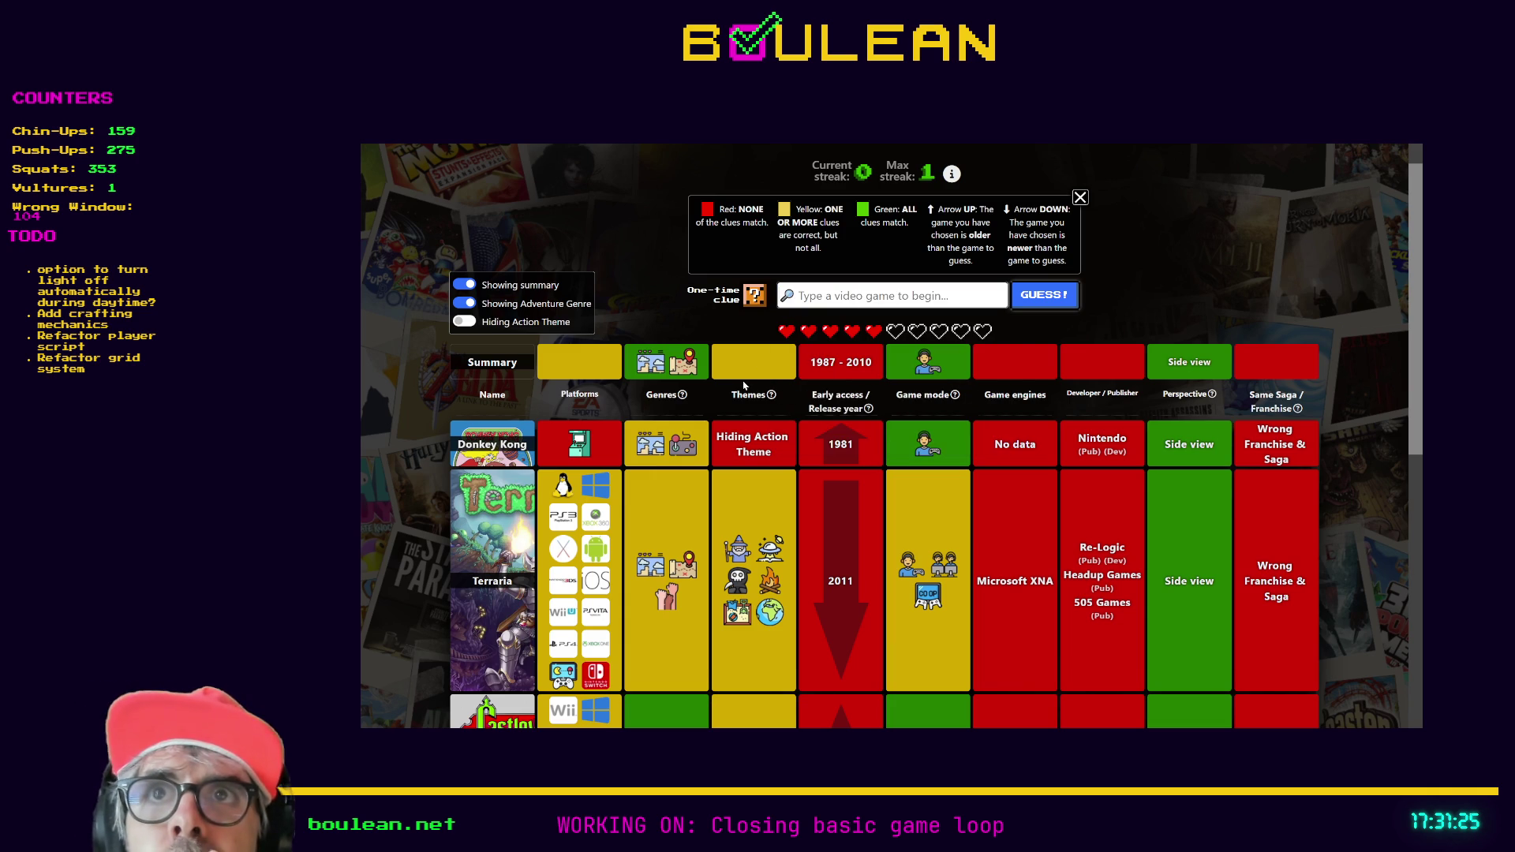
- Review the earlier guesses, then submit Ghouls 'n Ghosts from the 'Ghouls' suggestions
scroll(742, 385, "down", 4)
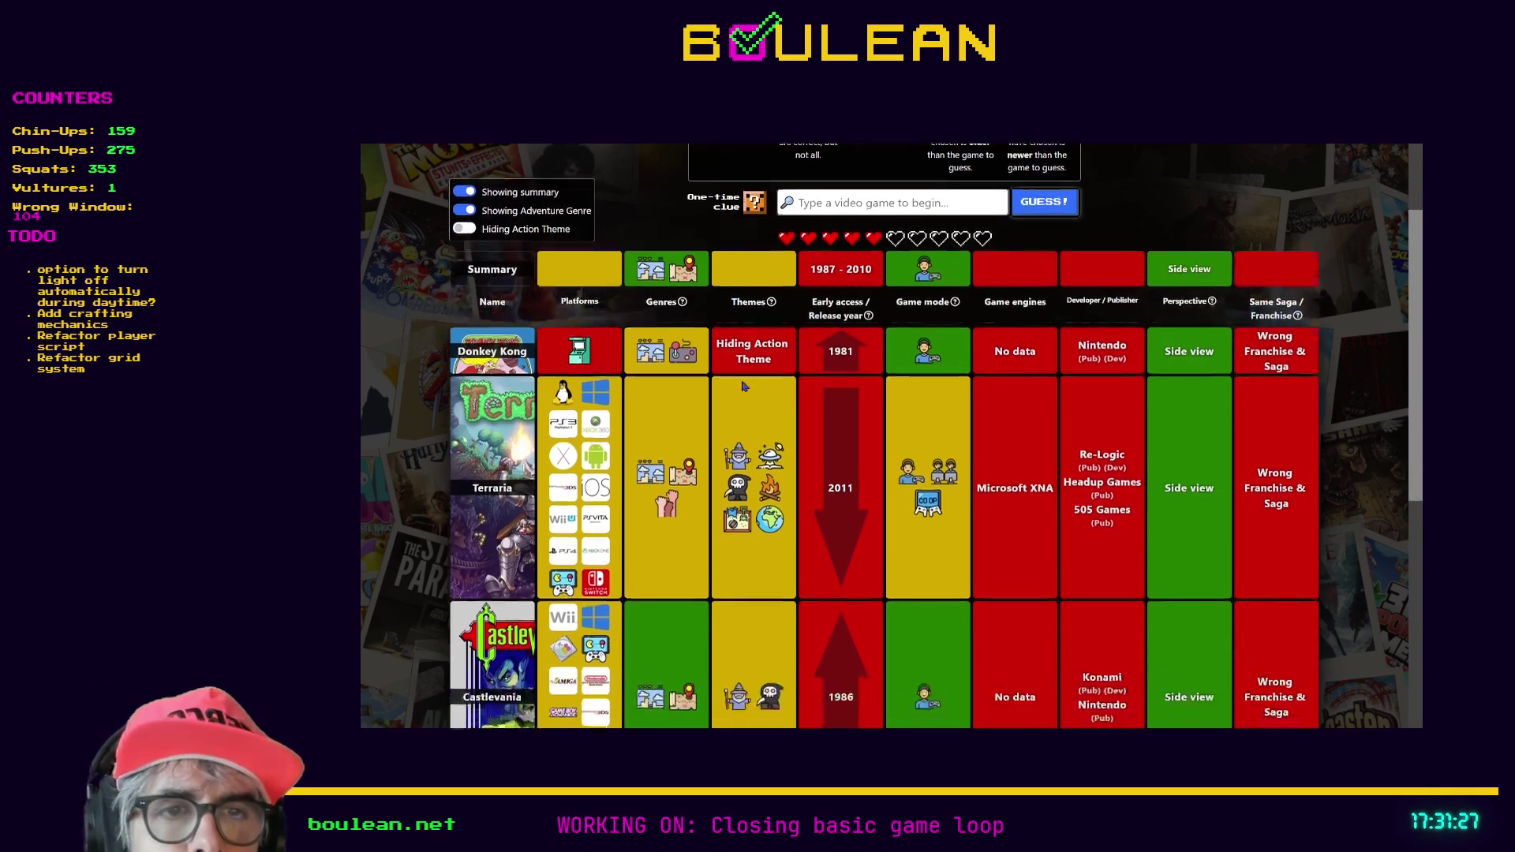
scroll(588, 509, "down", 2)
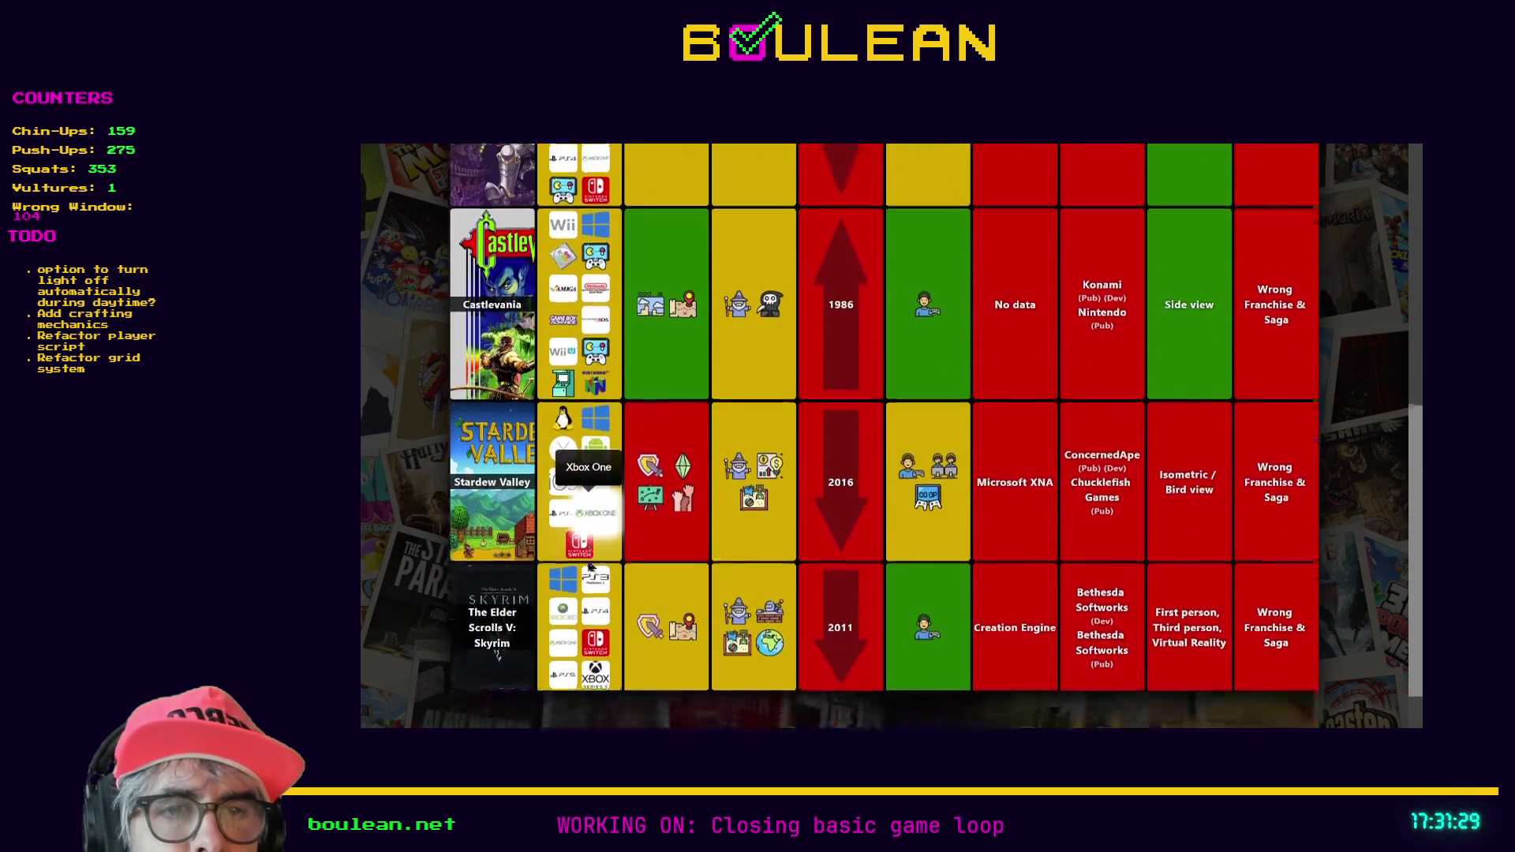
scroll(588, 559, "up", 1)
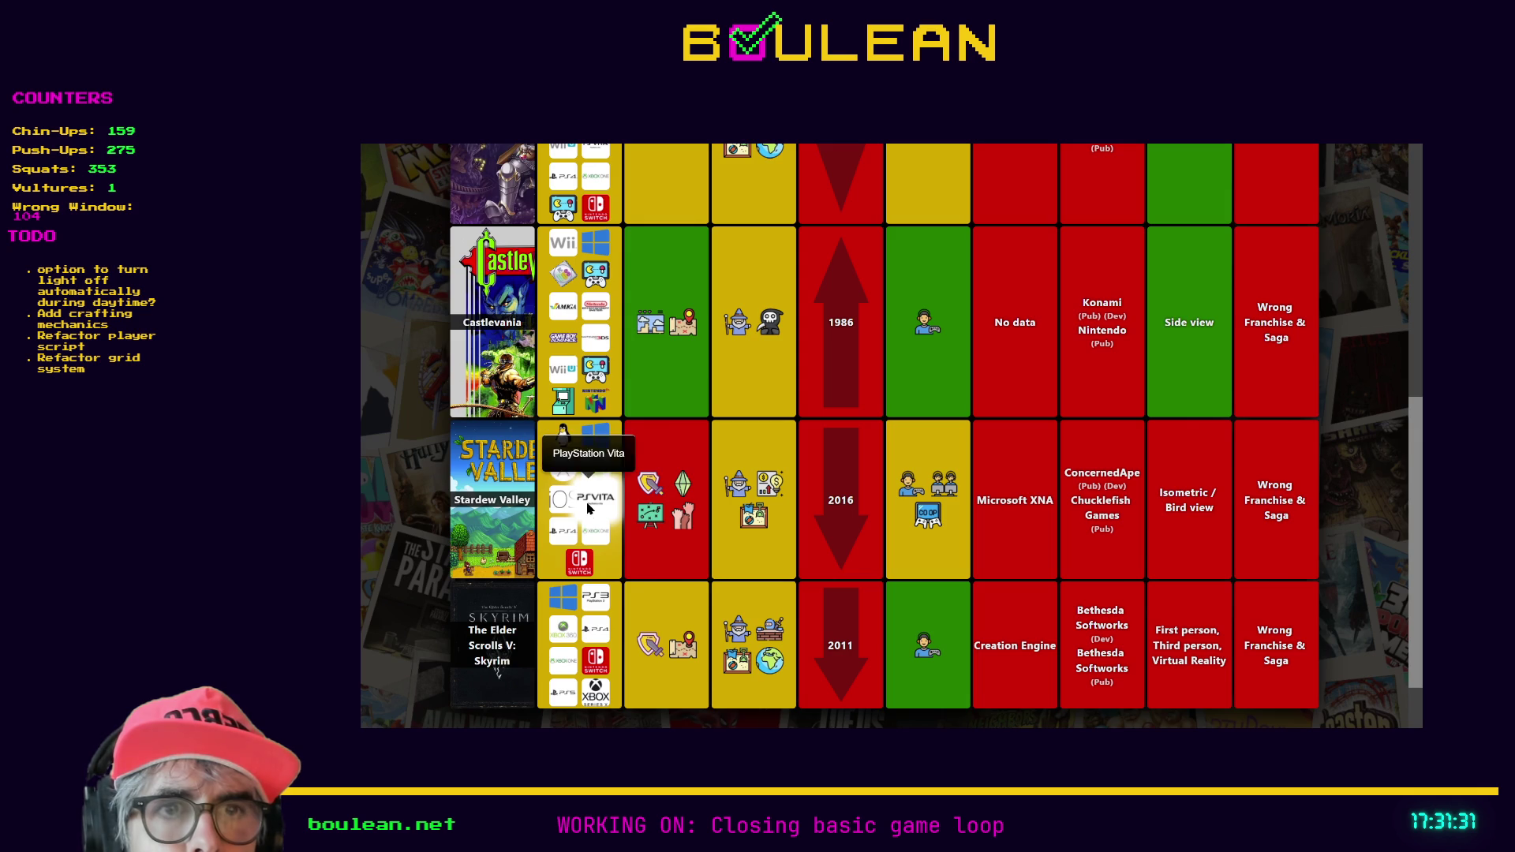
scroll(588, 409, "up", 4)
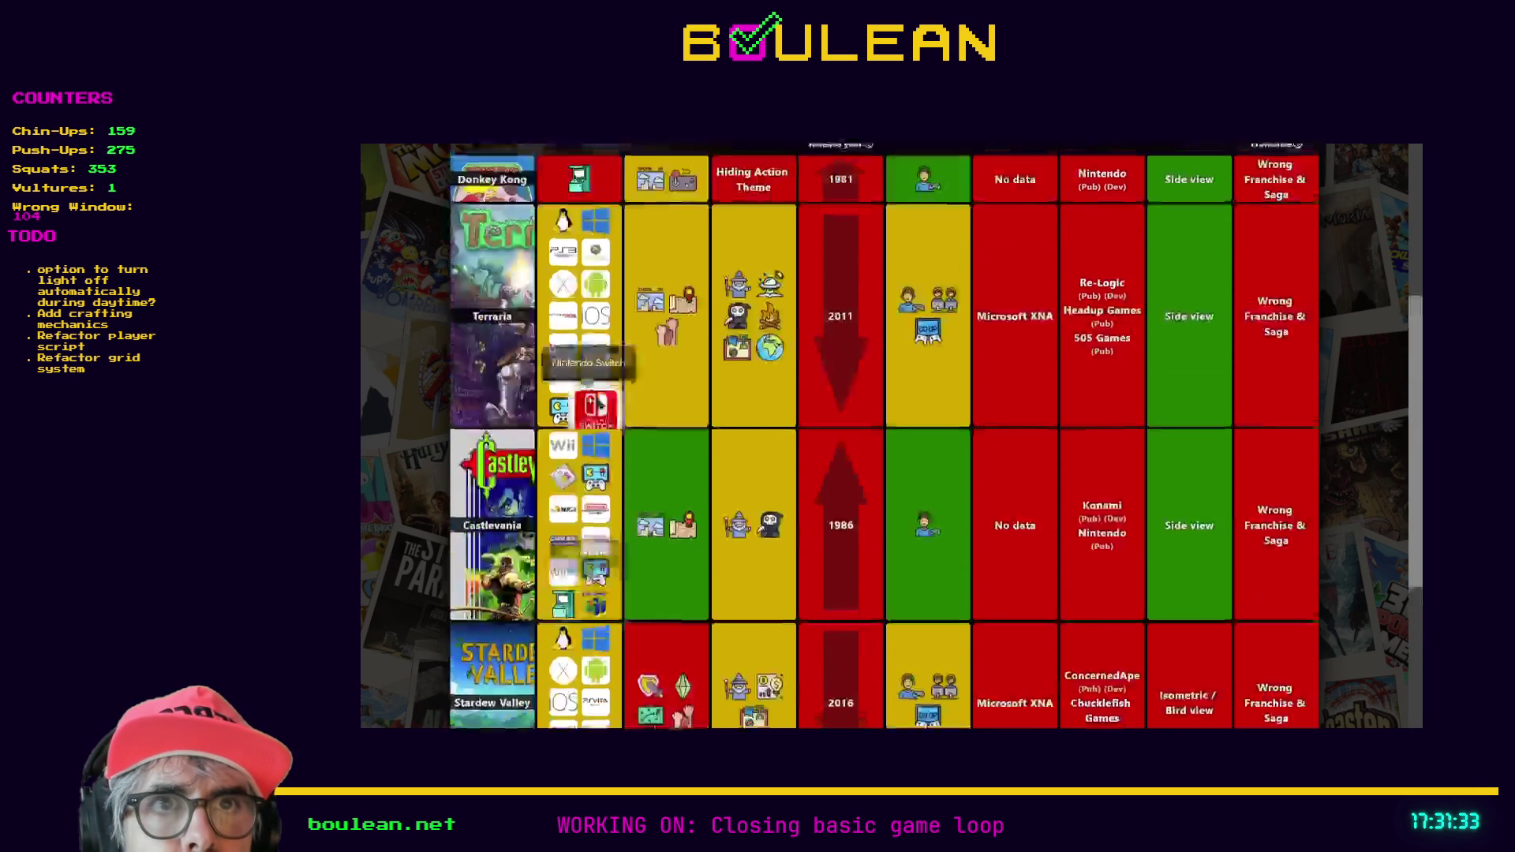
scroll(595, 412, "up", 1)
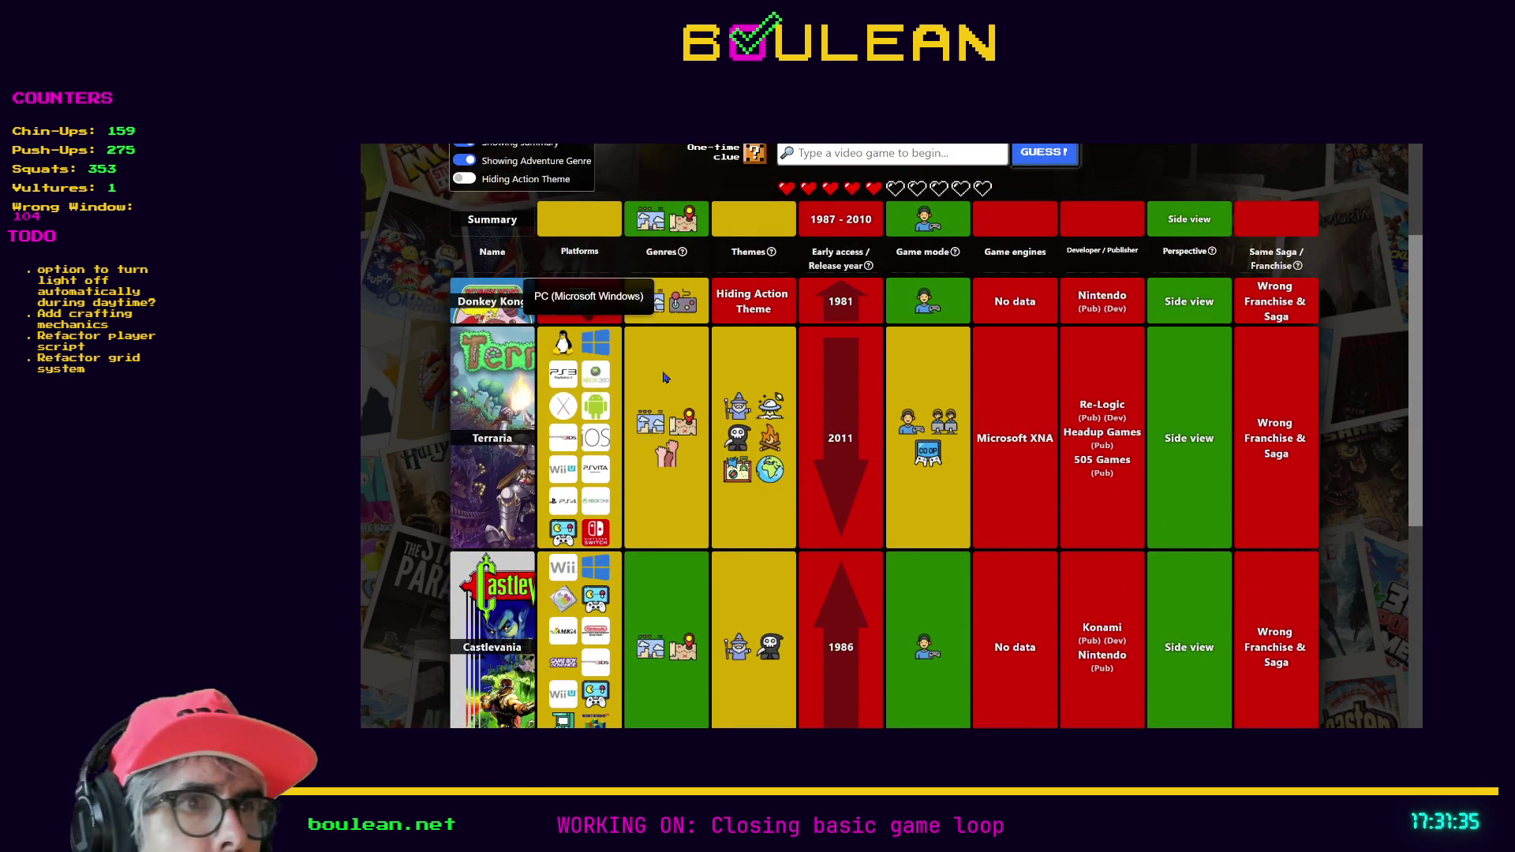
scroll(1108, 465, "down", 2)
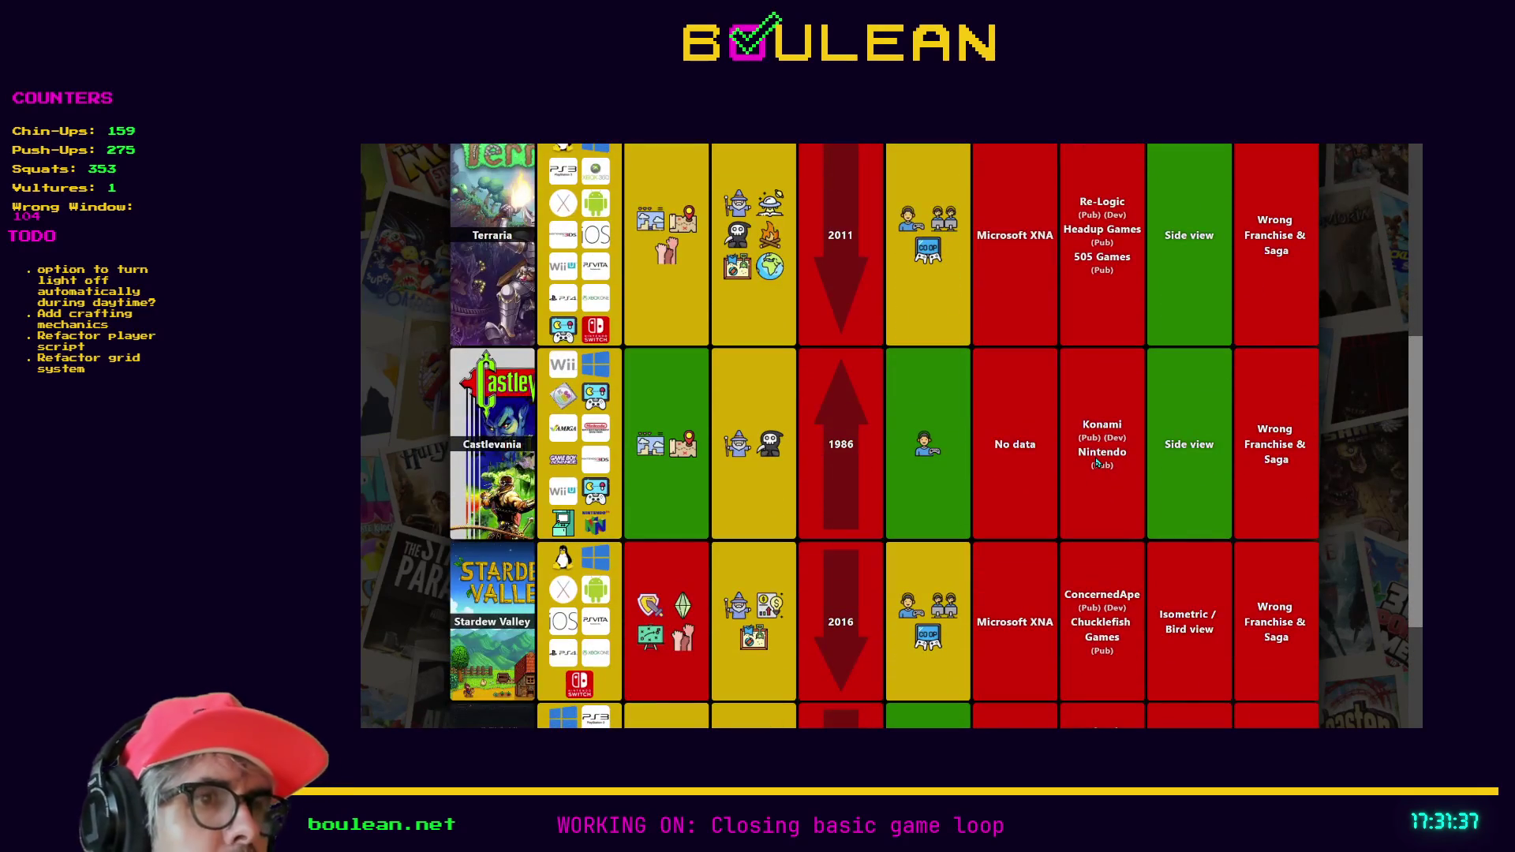
scroll(1034, 466, "up", 3)
scroll(1035, 467, "up", 2)
left_click(868, 339)
type("Gho")
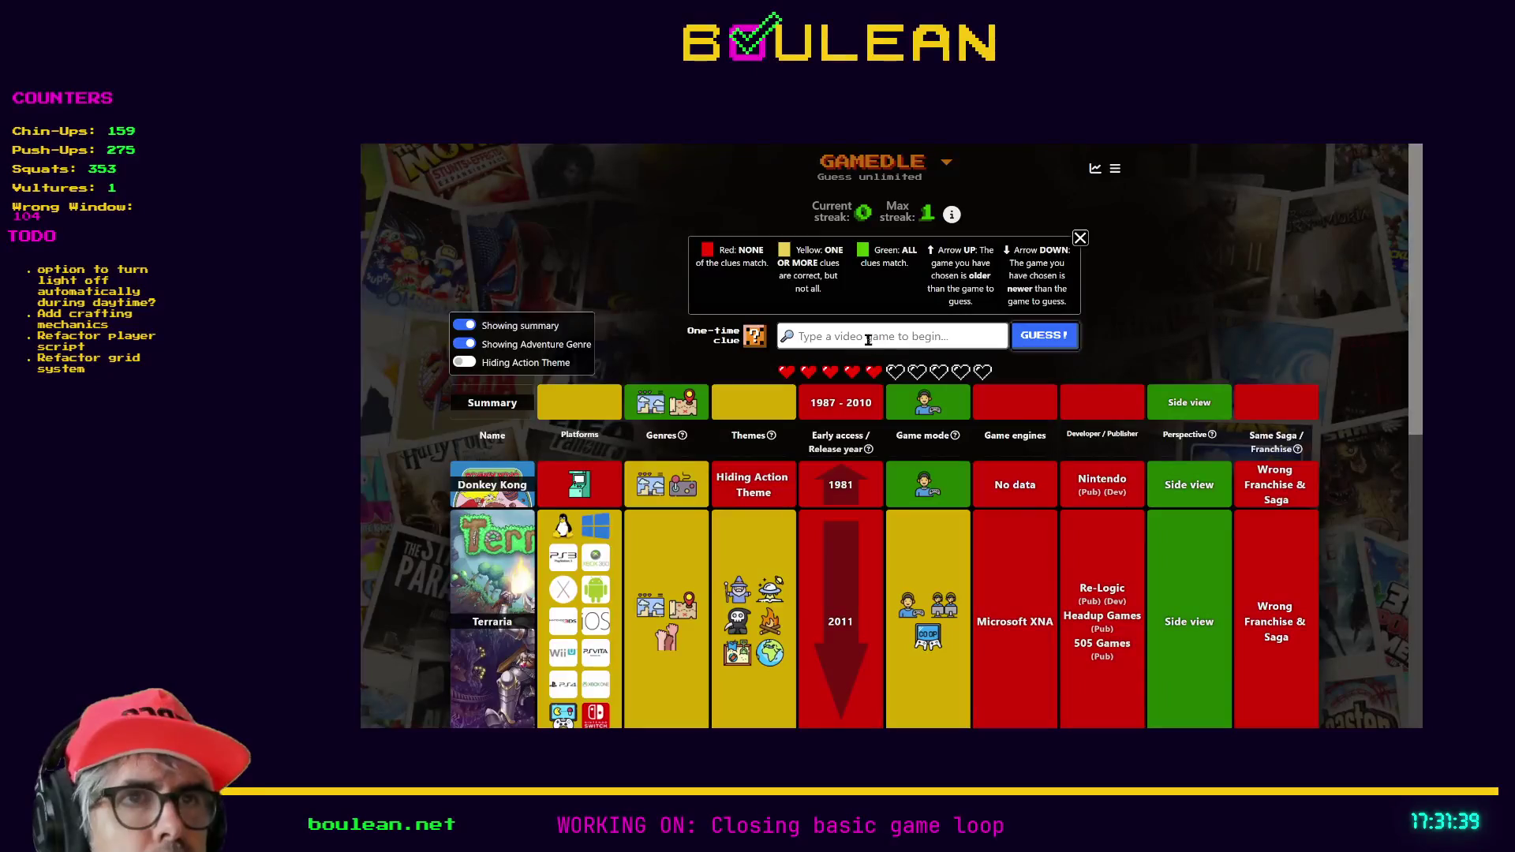
type("uls")
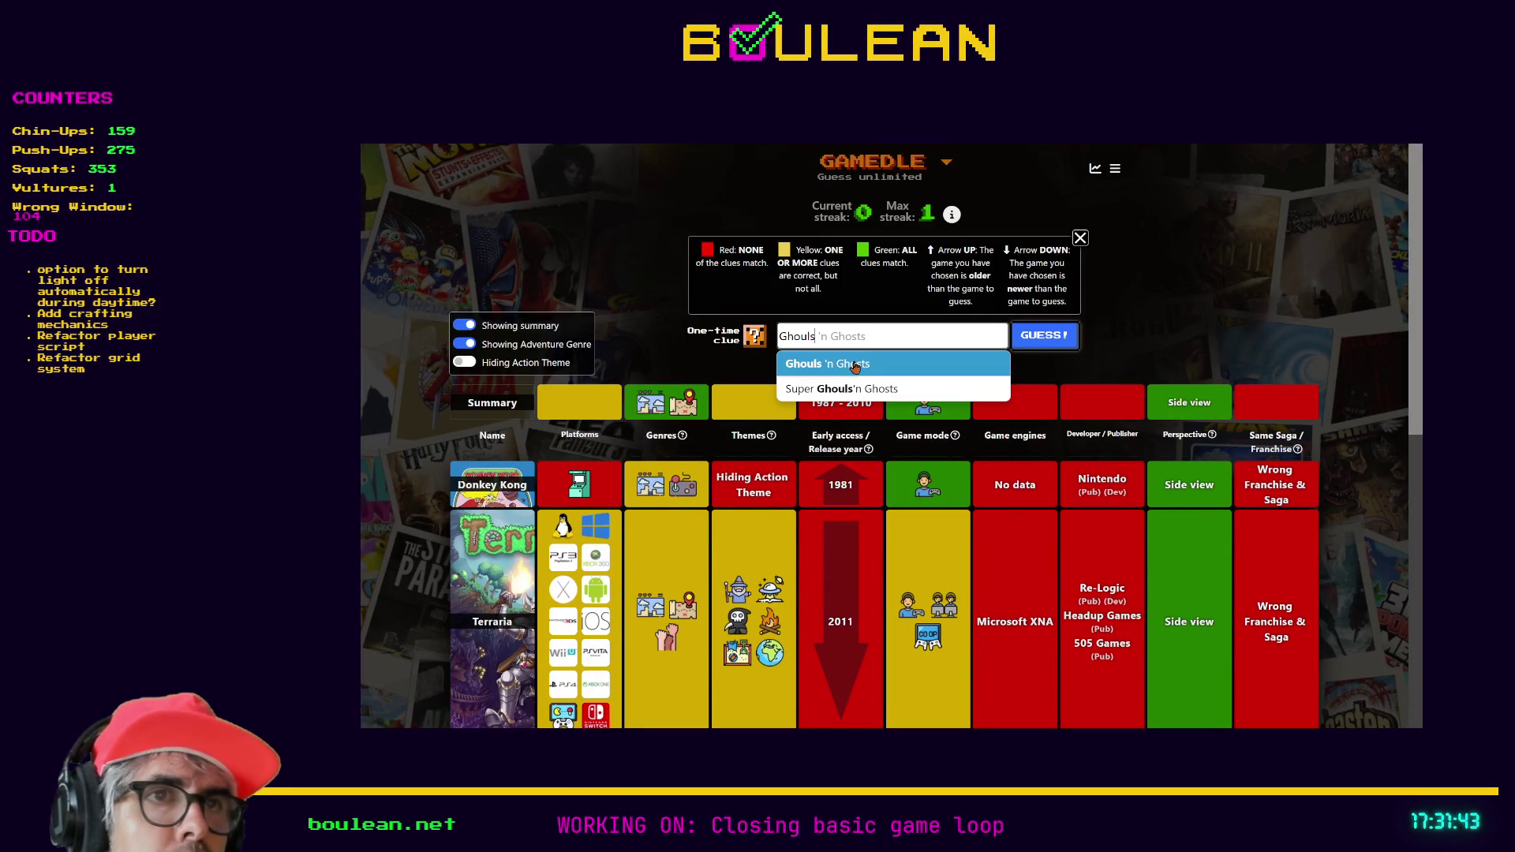
left_click(854, 365)
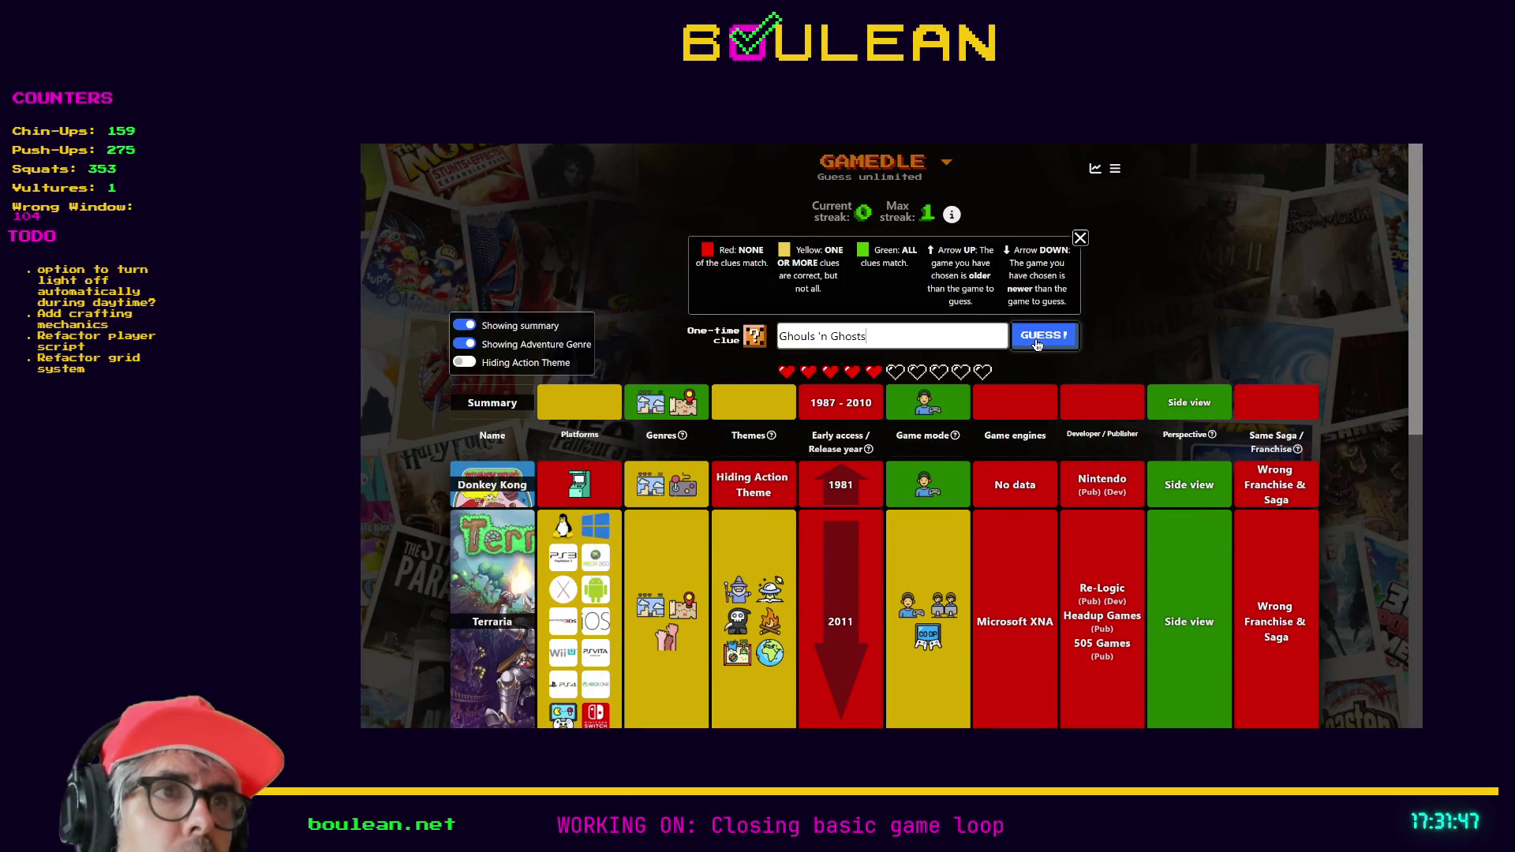
left_click(1036, 341)
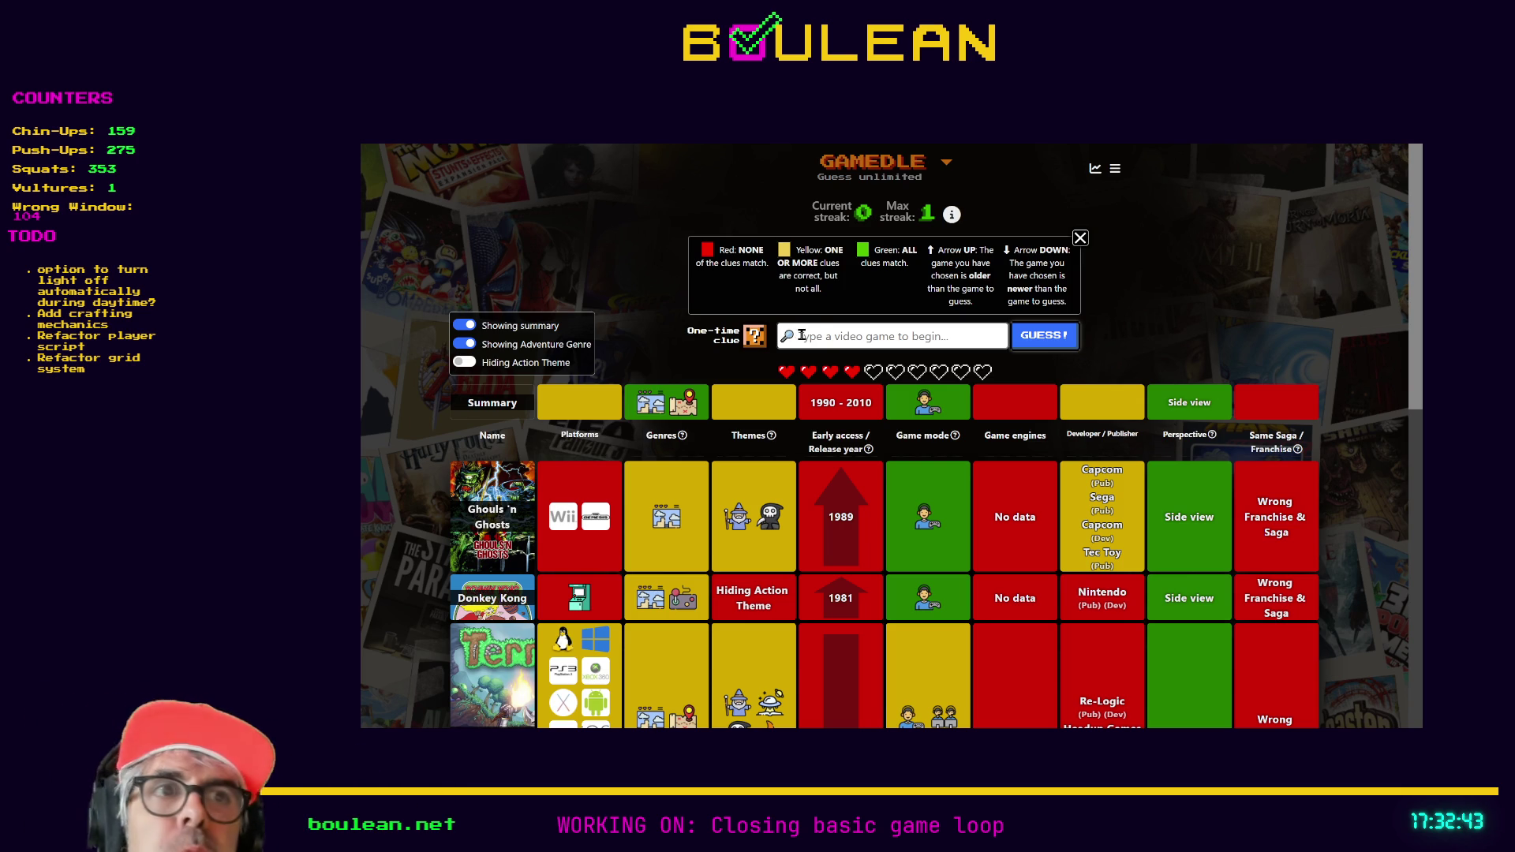
- Search 'Metal Slug' and submit Metal Slug 4 as the next guess
type("Met")
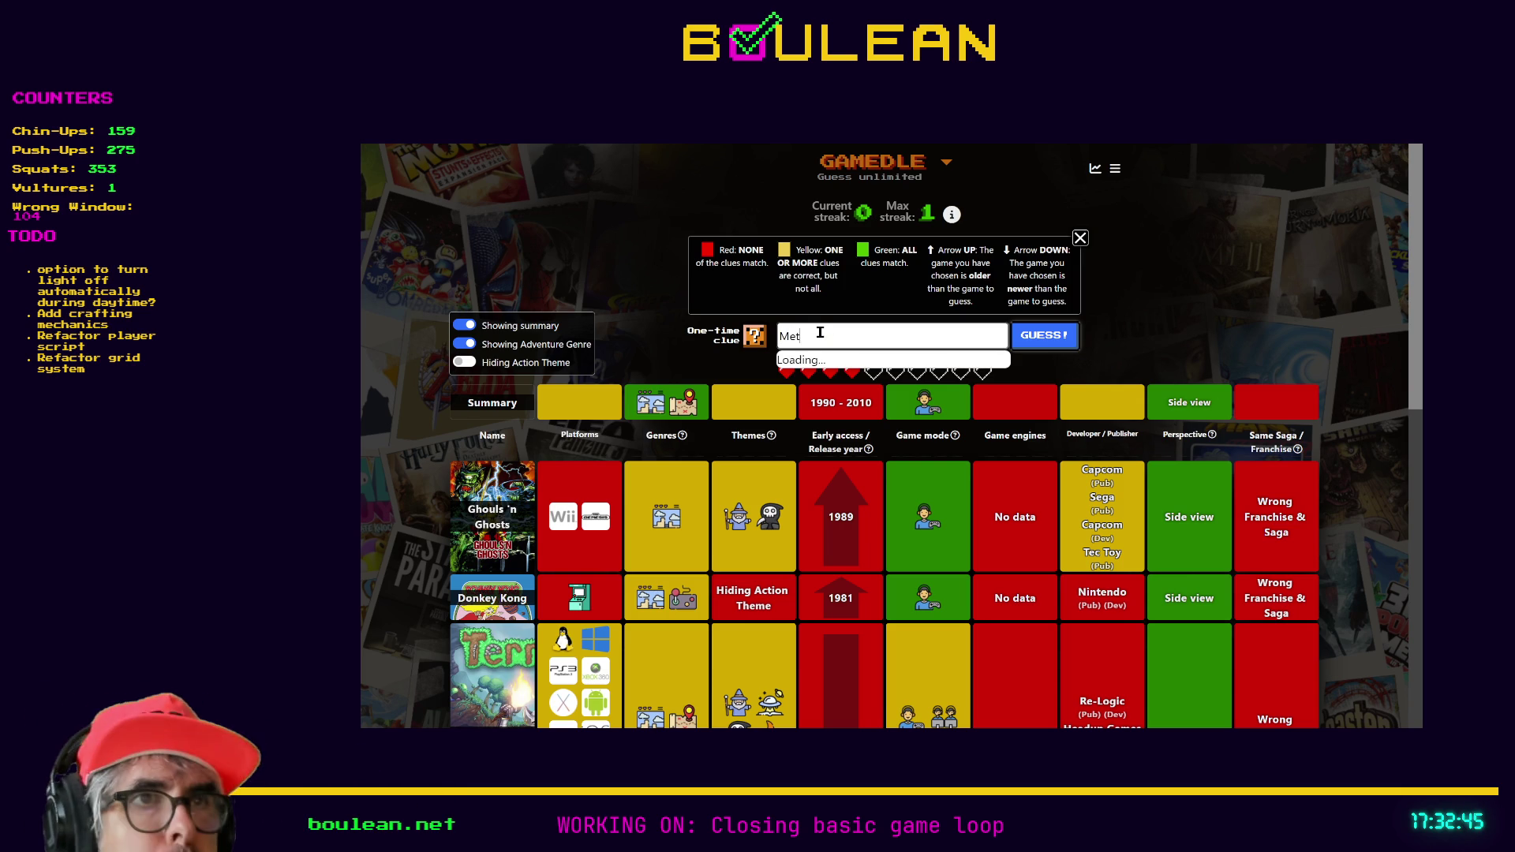
type("al Slug")
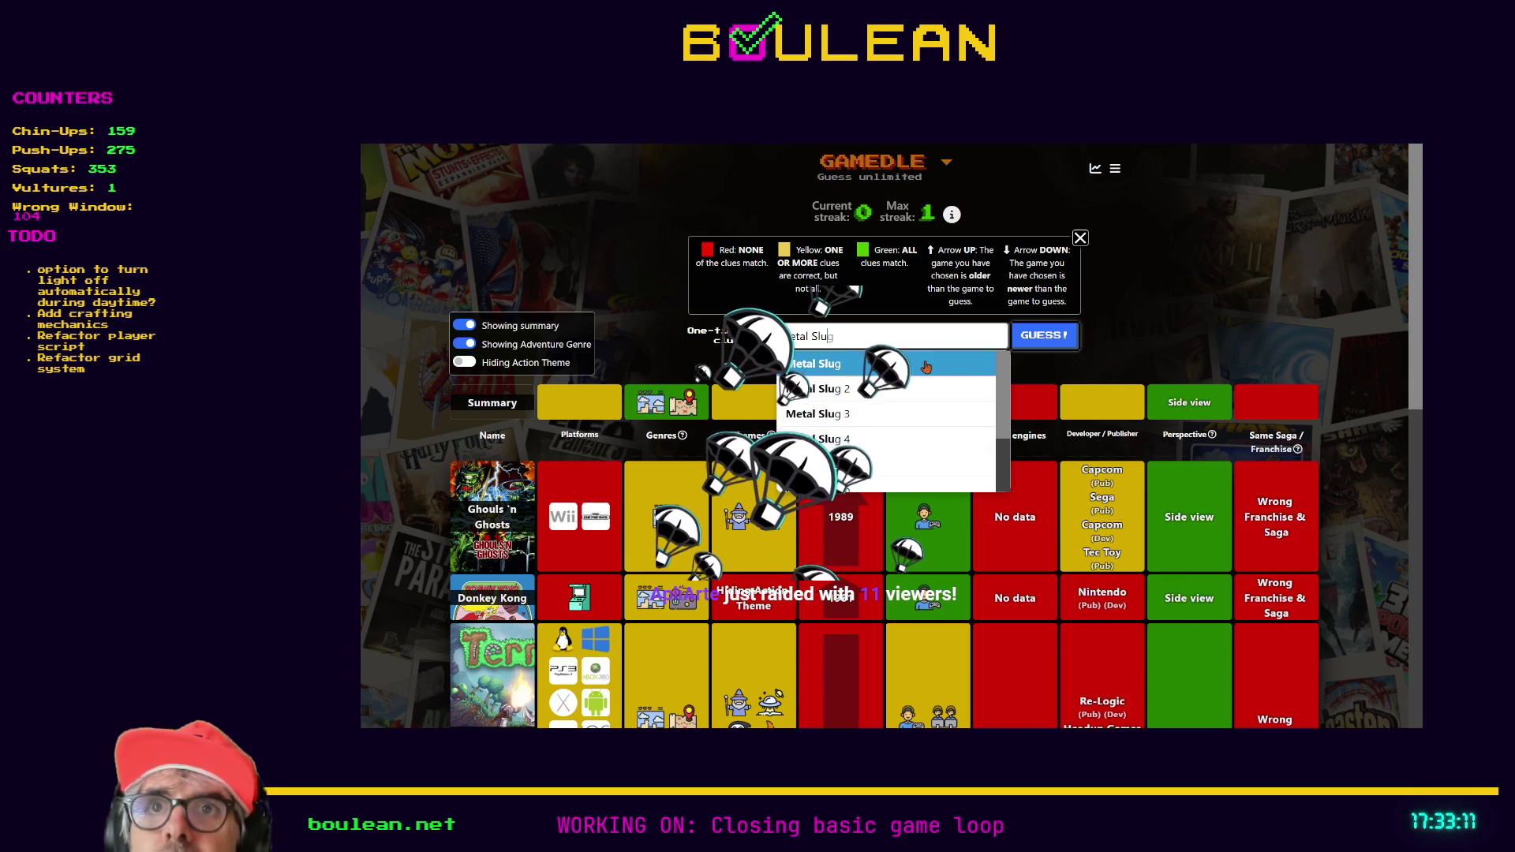
left_click(907, 439)
left_click(1062, 345)
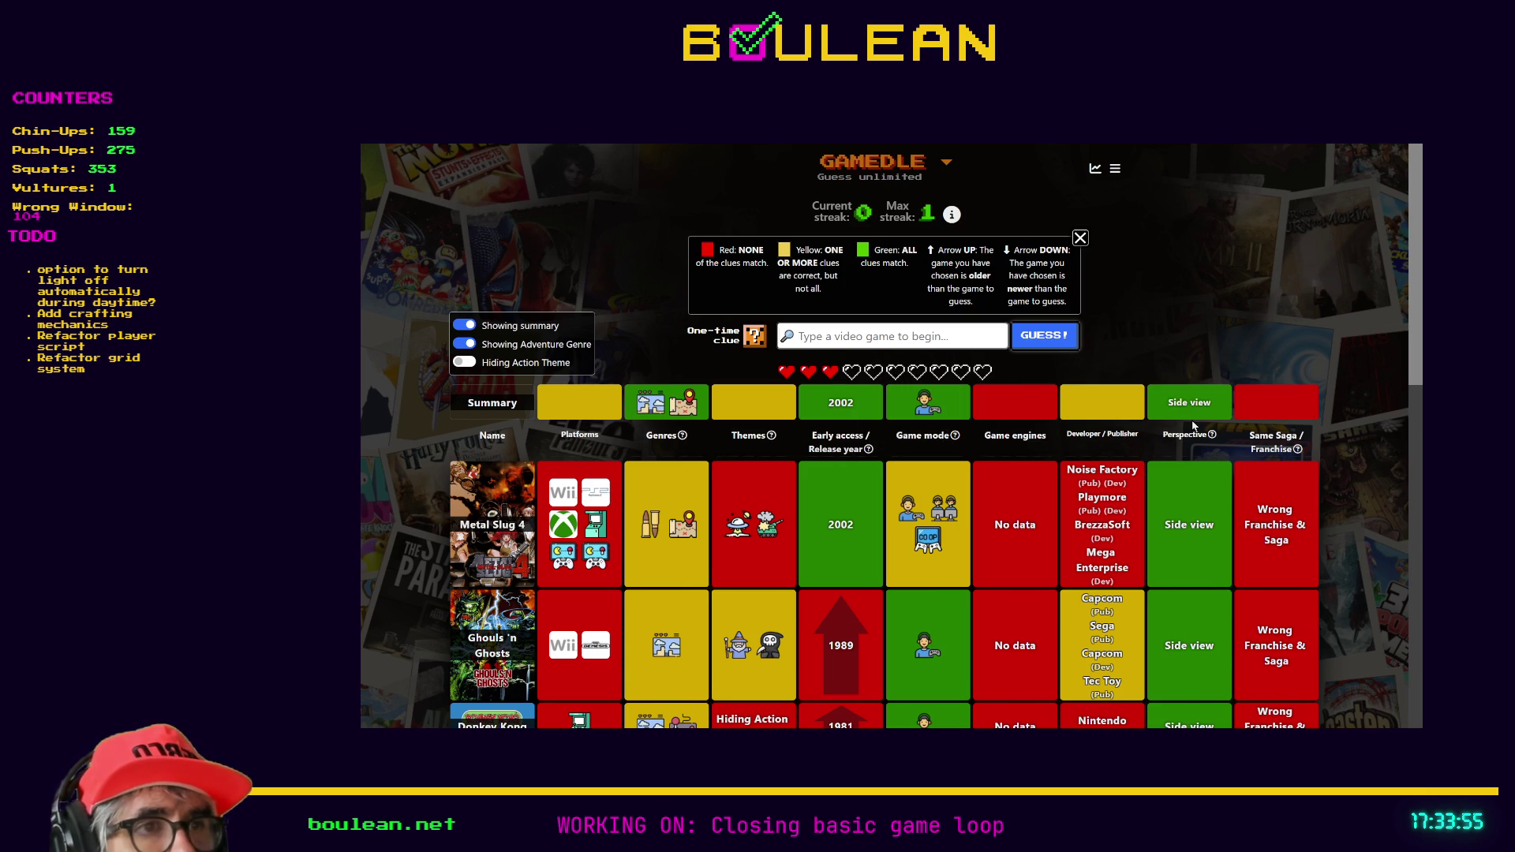
- Search 'Mega Man Zero' and submit Mega Man Zero as the next guess
scroll(1184, 418, "down", 2)
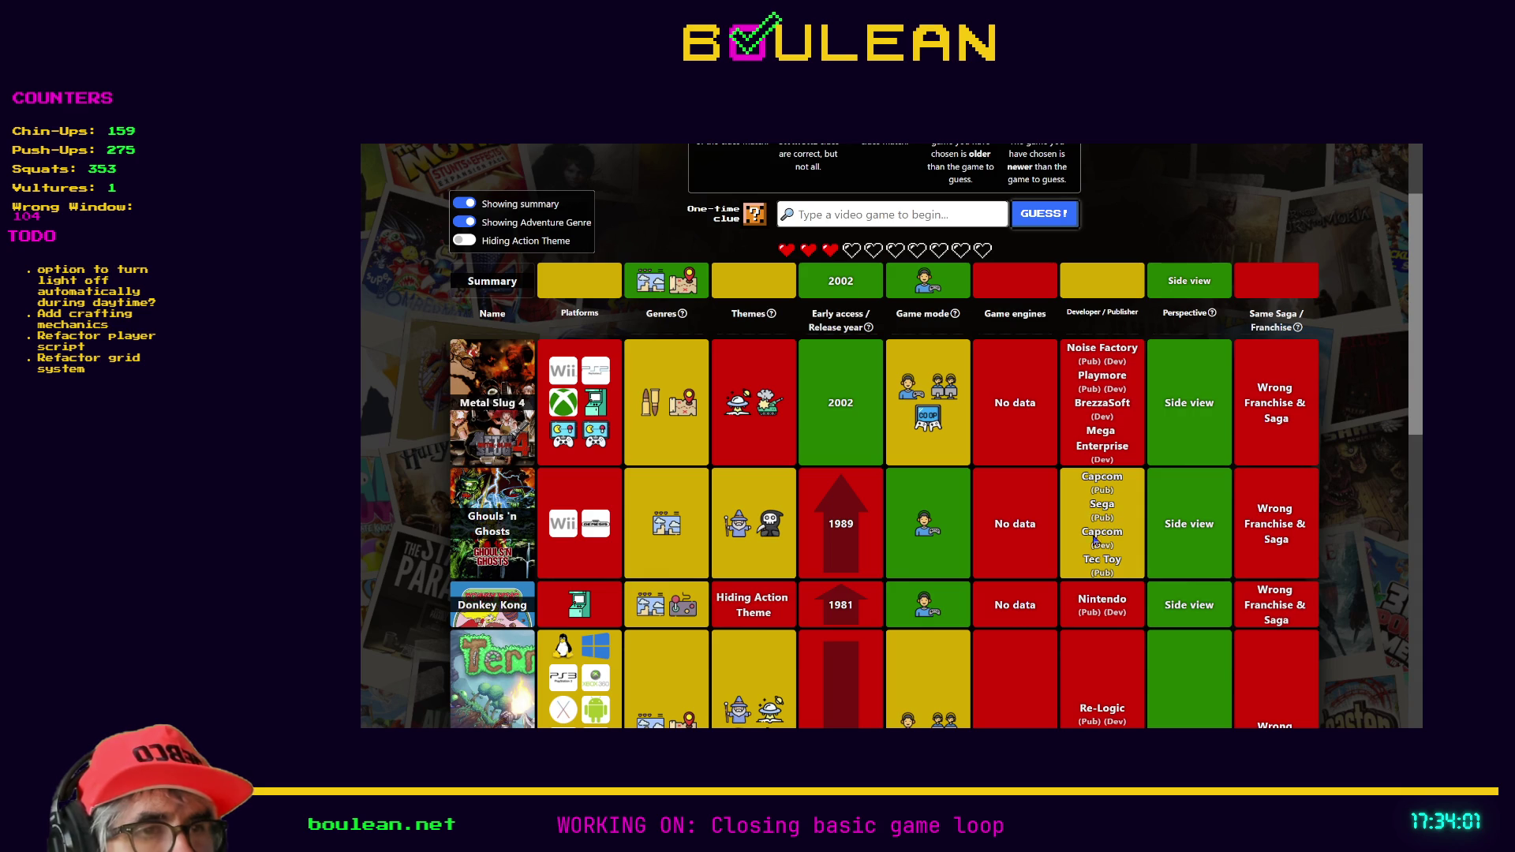
scroll(1094, 537, "down", 2)
scroll(1092, 542, "up", 4)
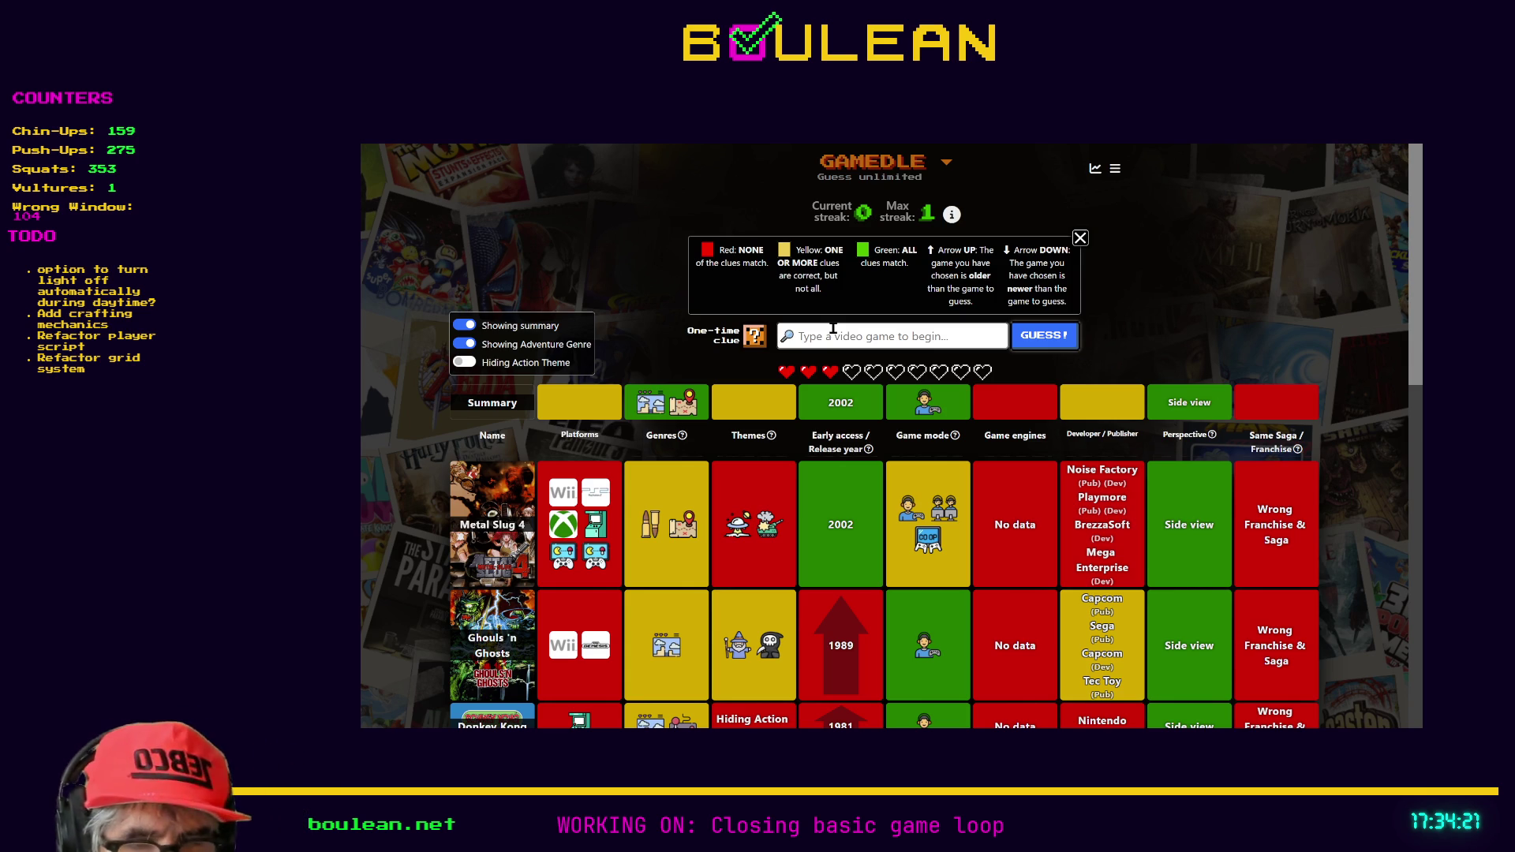
type("Mega Man")
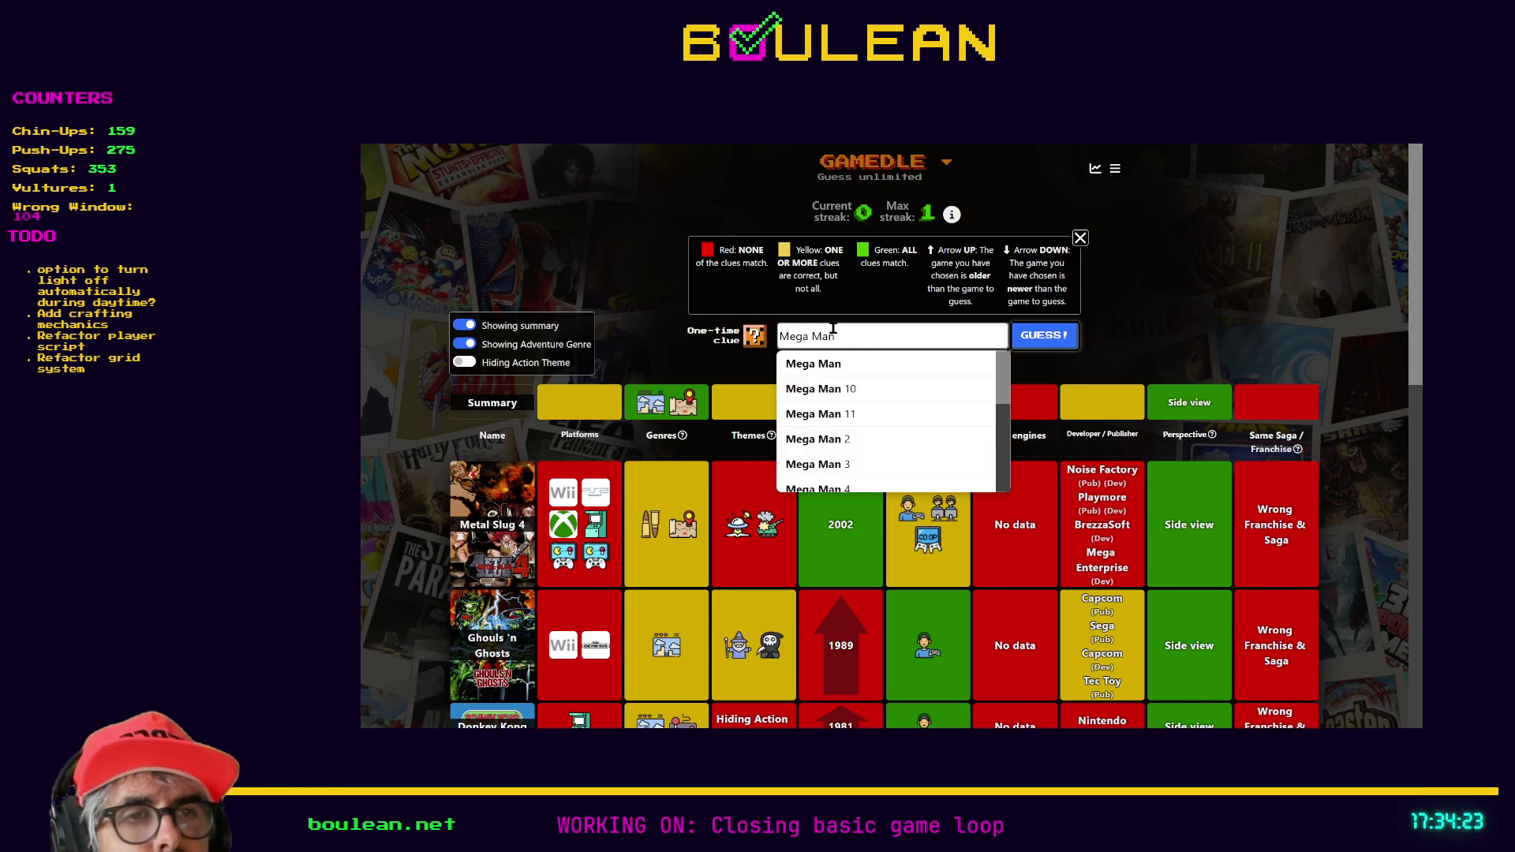
scroll(889, 402, "down", 1)
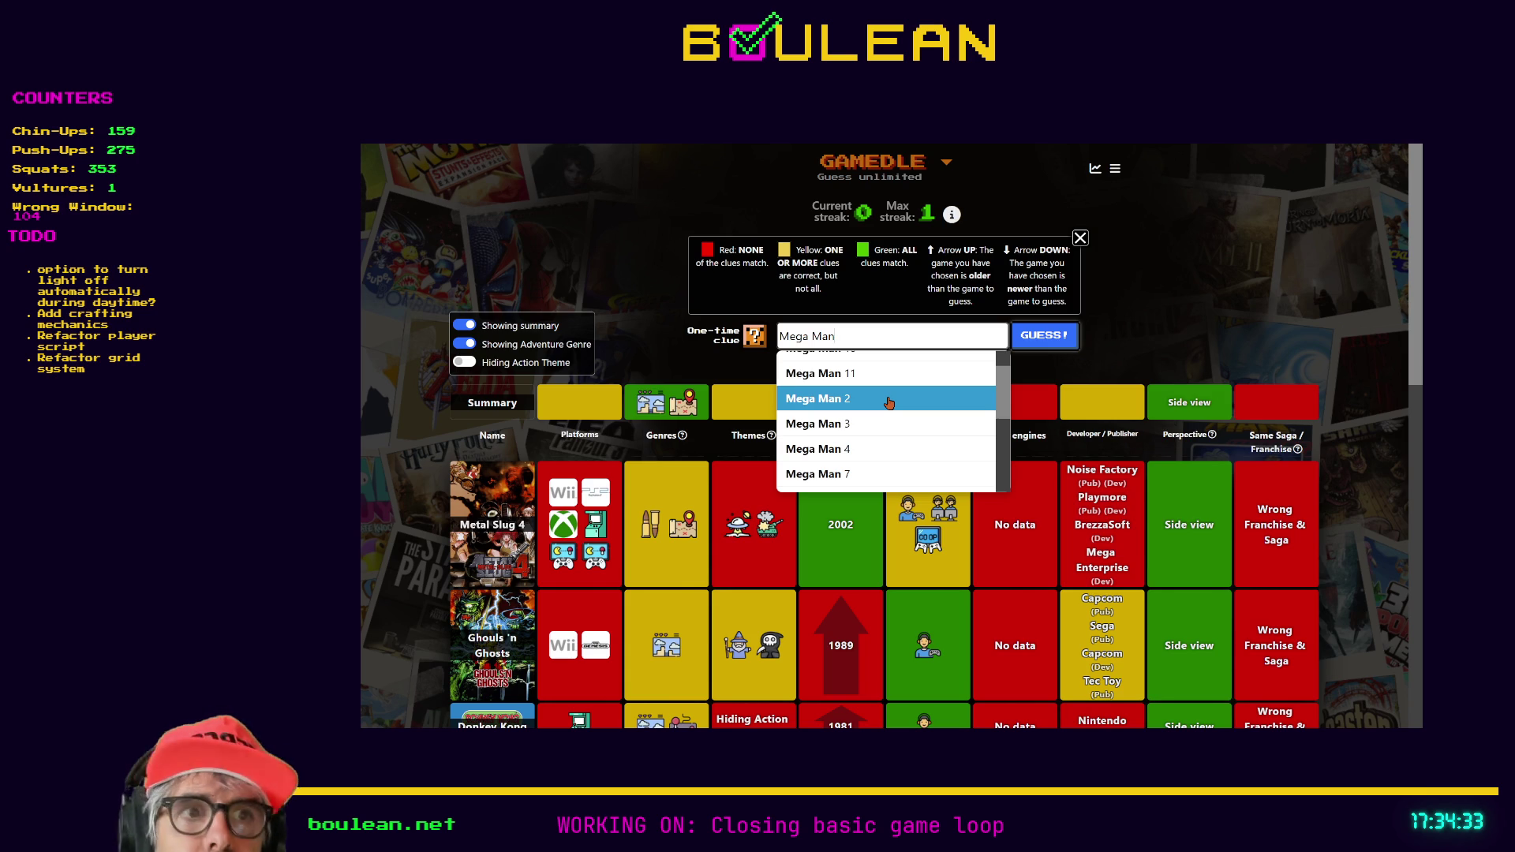
type(" Zero")
left_click(847, 365)
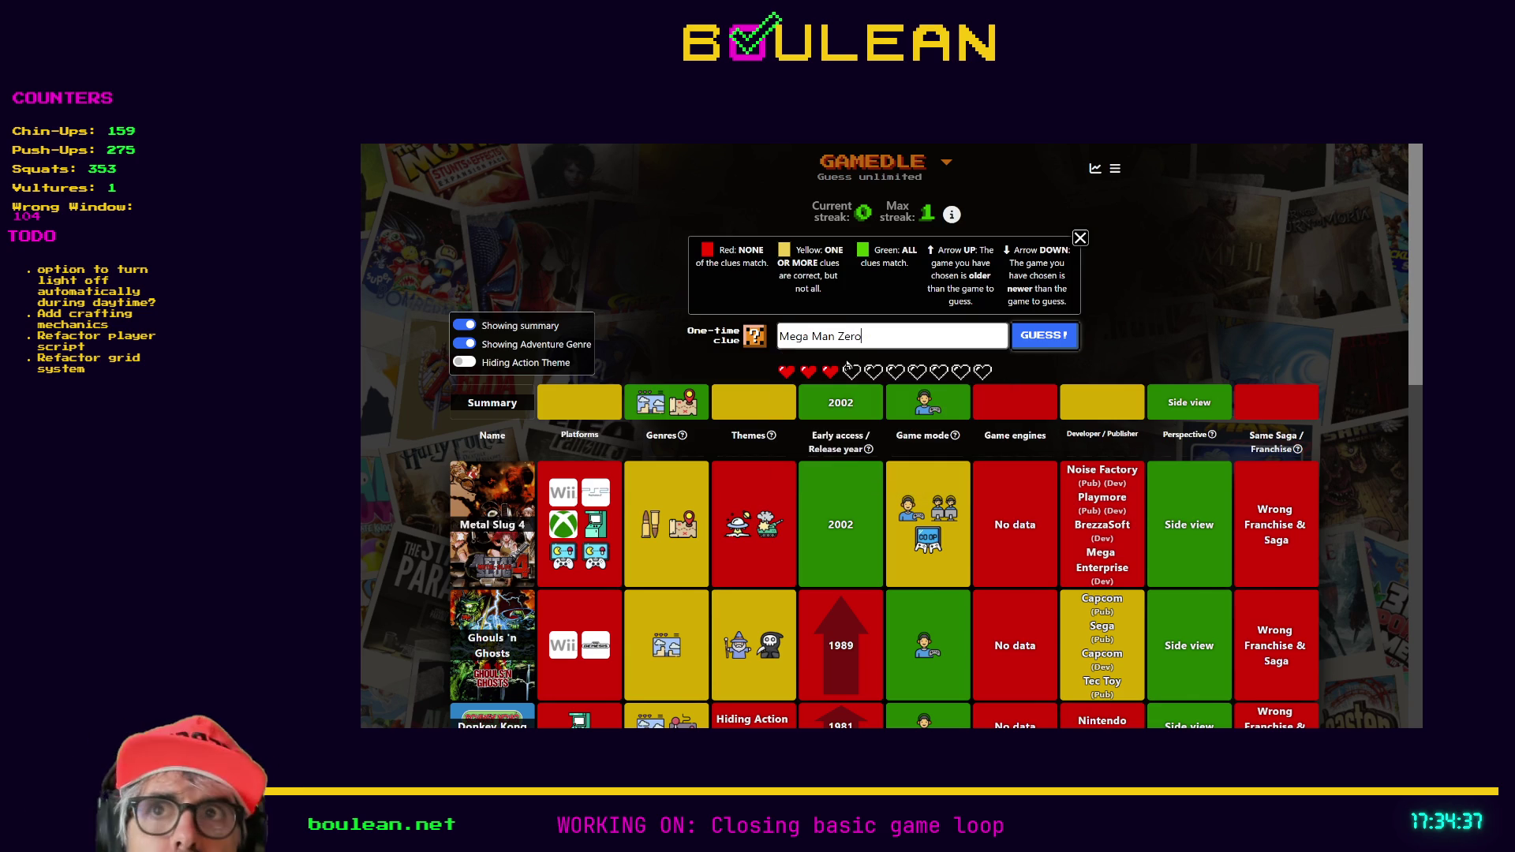
left_click(1046, 344)
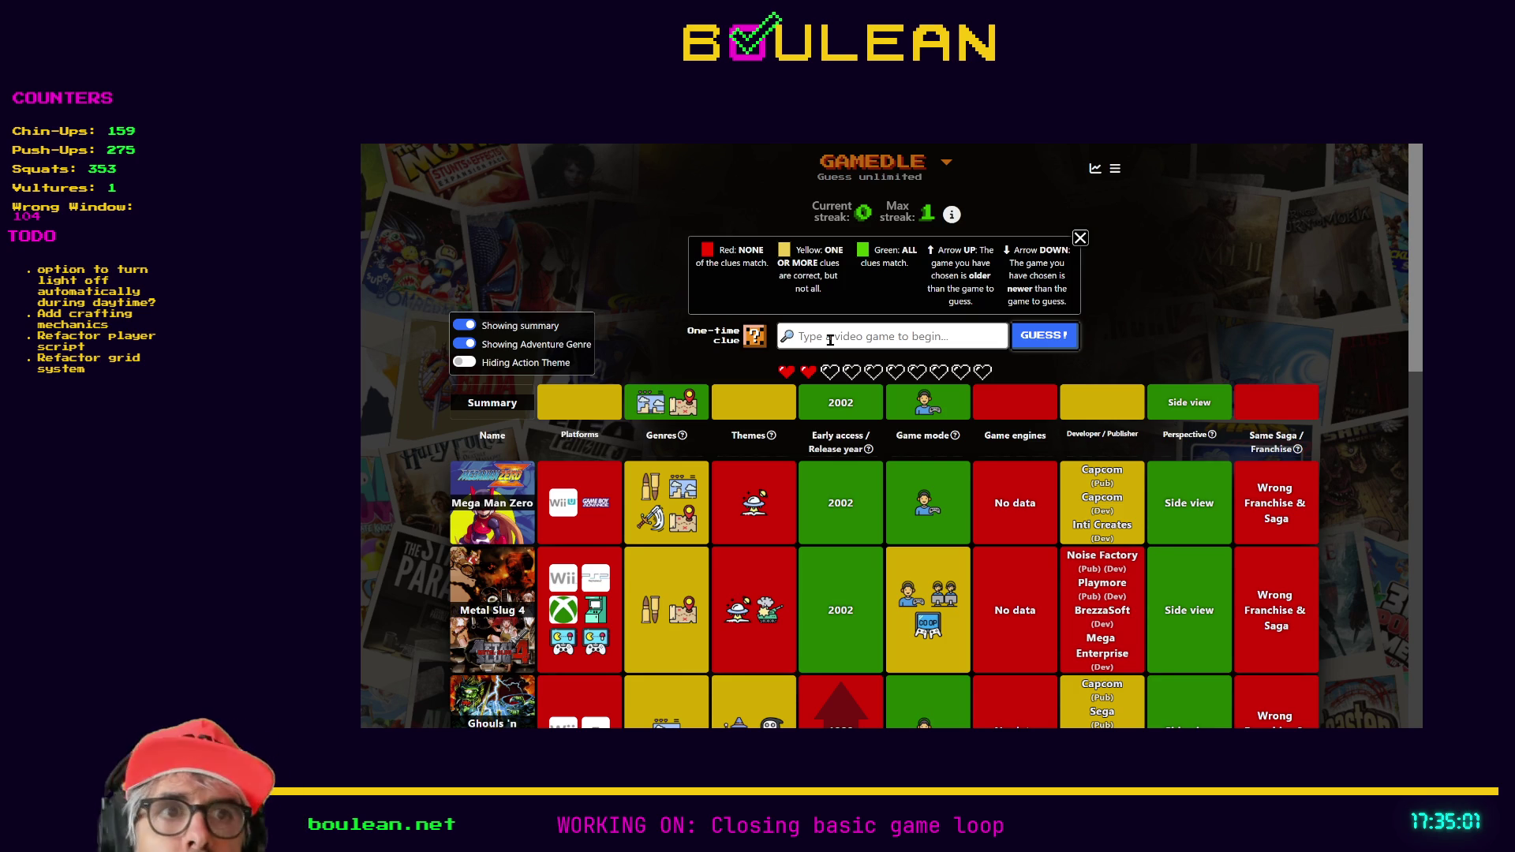
type("S")
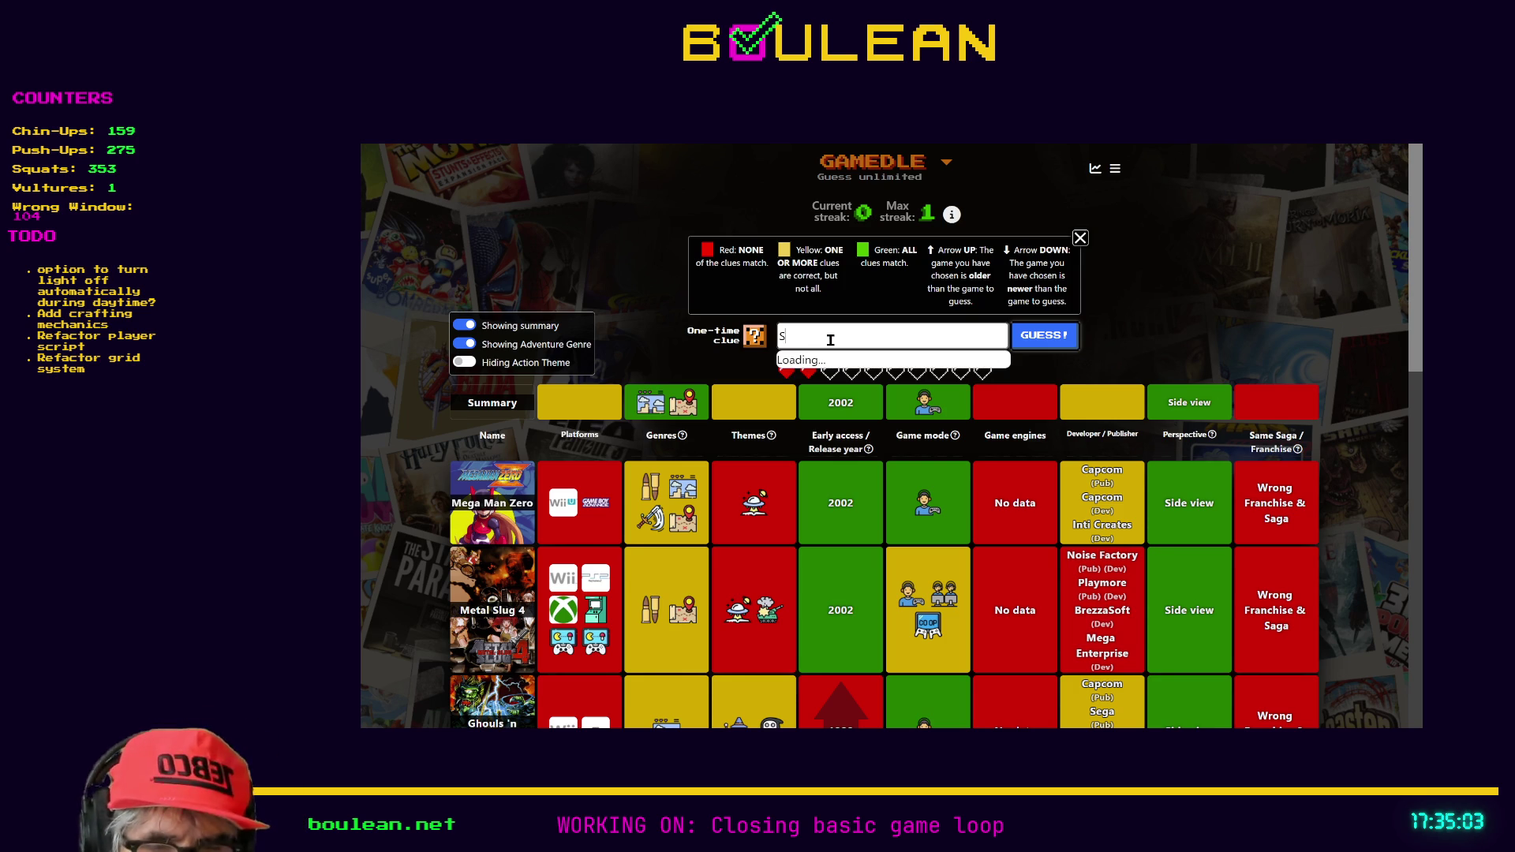
type("onic and Knu")
key("BackSpace")
key("BackSpace")
key("BackSpace")
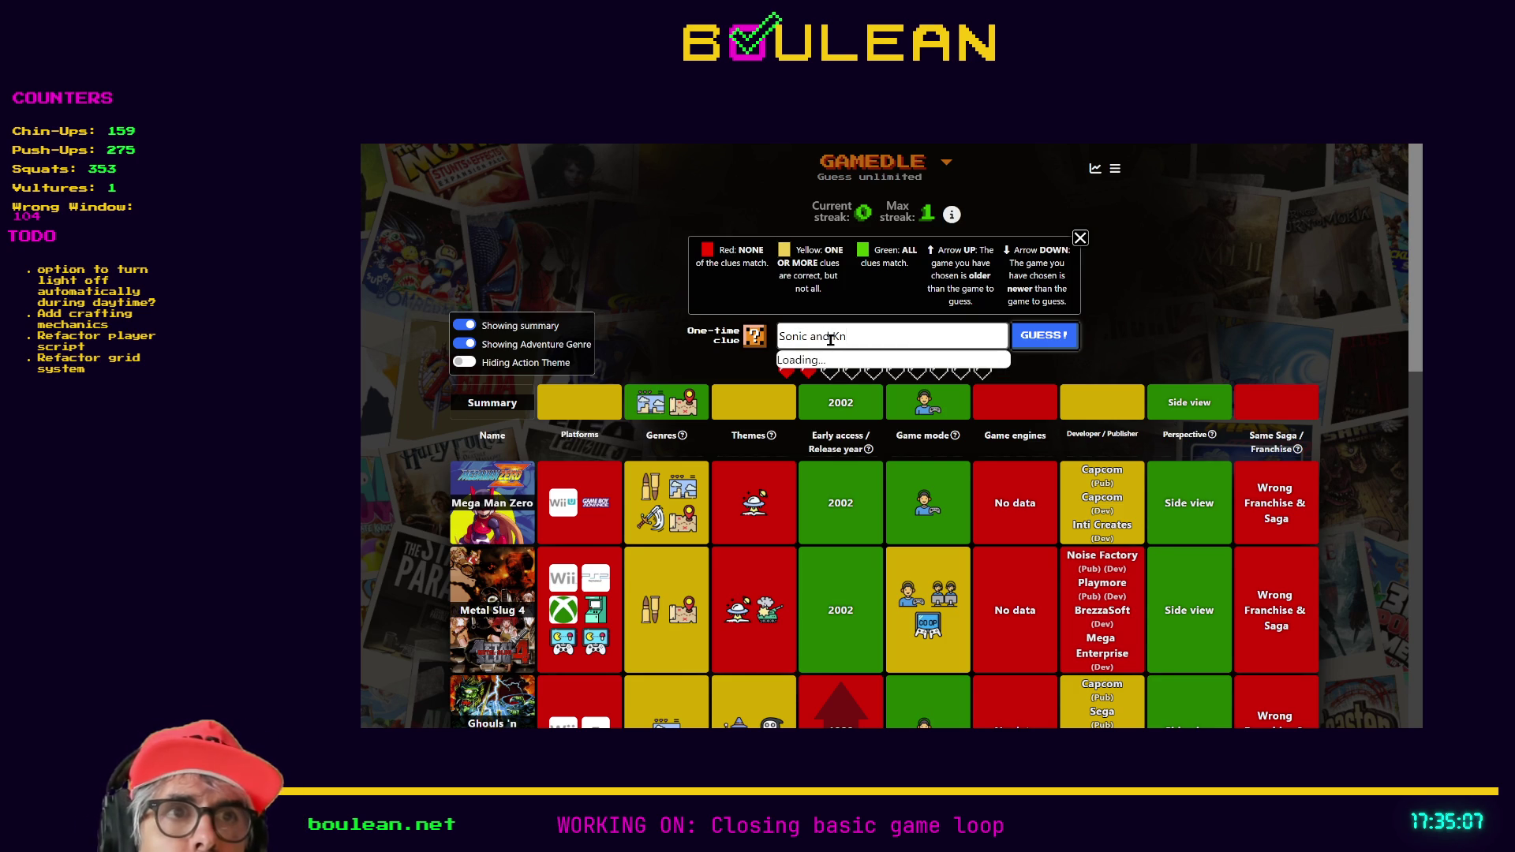
key("BackSpace")
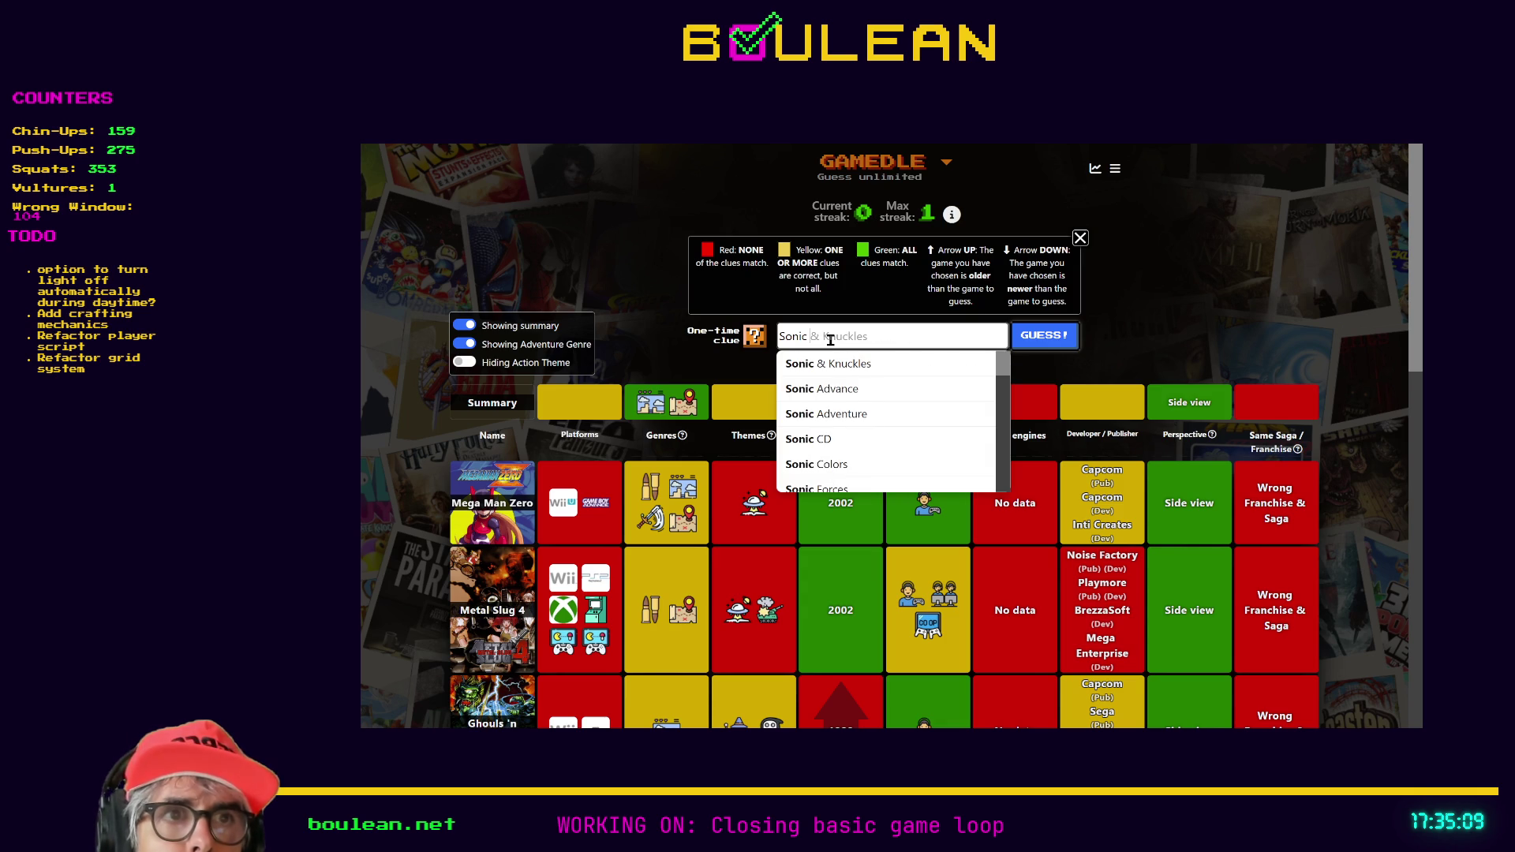
left_click(832, 362)
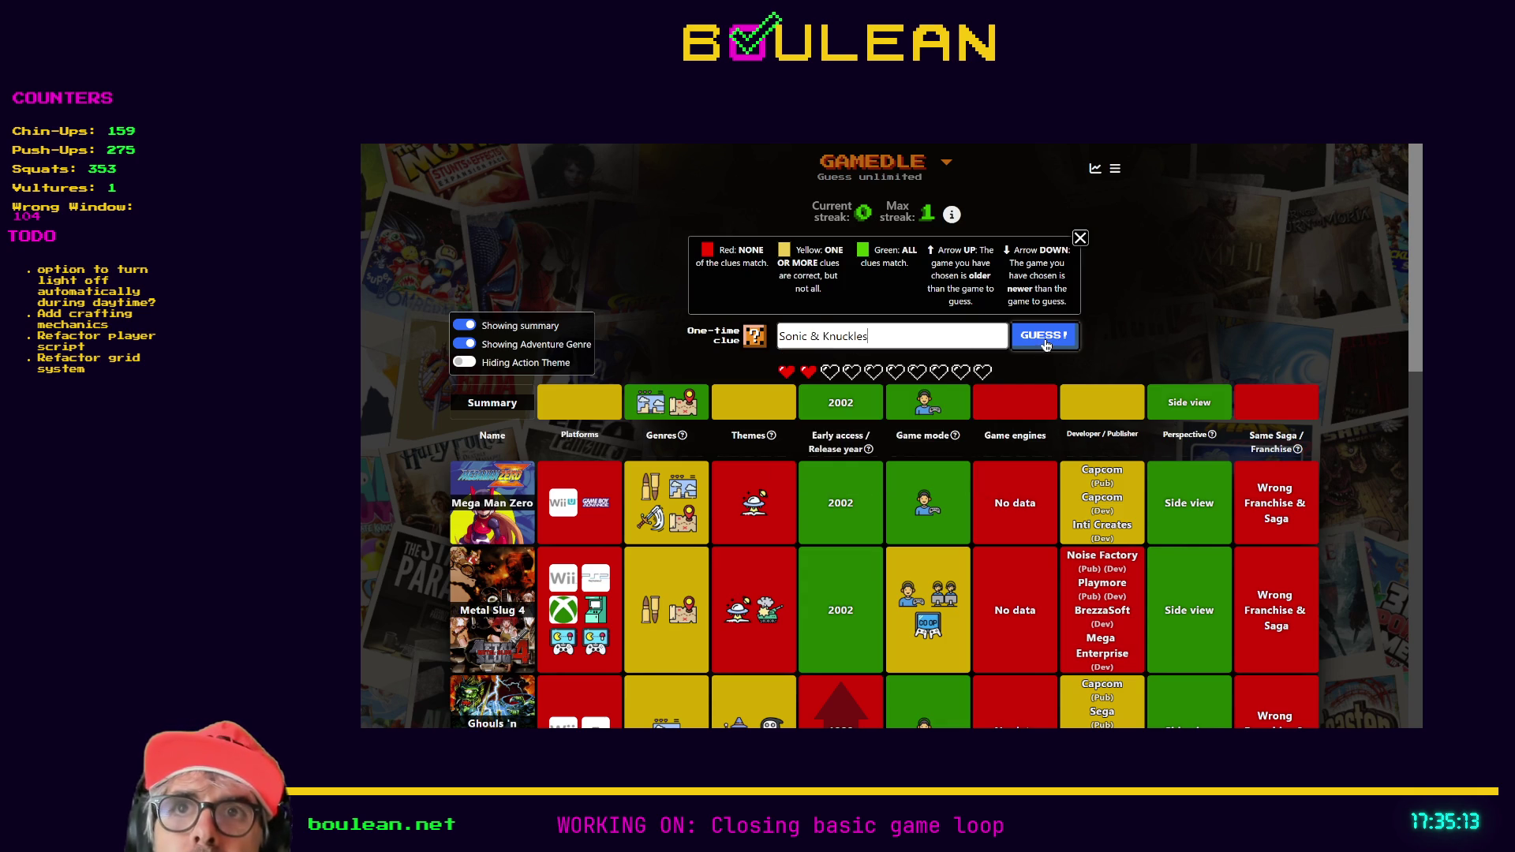
left_click(1045, 345)
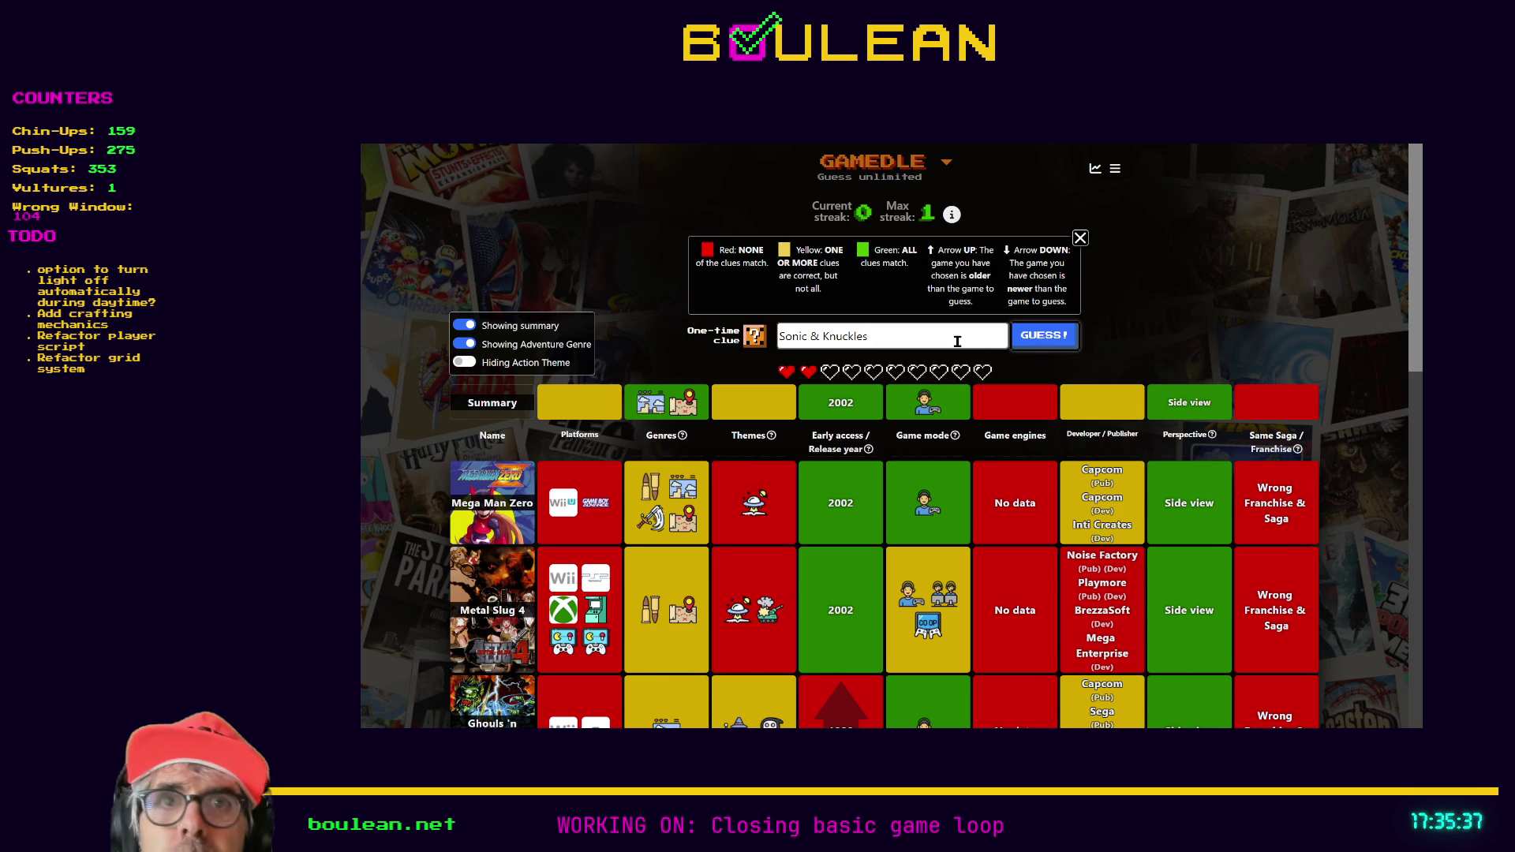
triple_click(928, 342)
- Search 'Sonic Adventure' and submit Sonic Adventure 2 as the next guess
type("Sonic Adv")
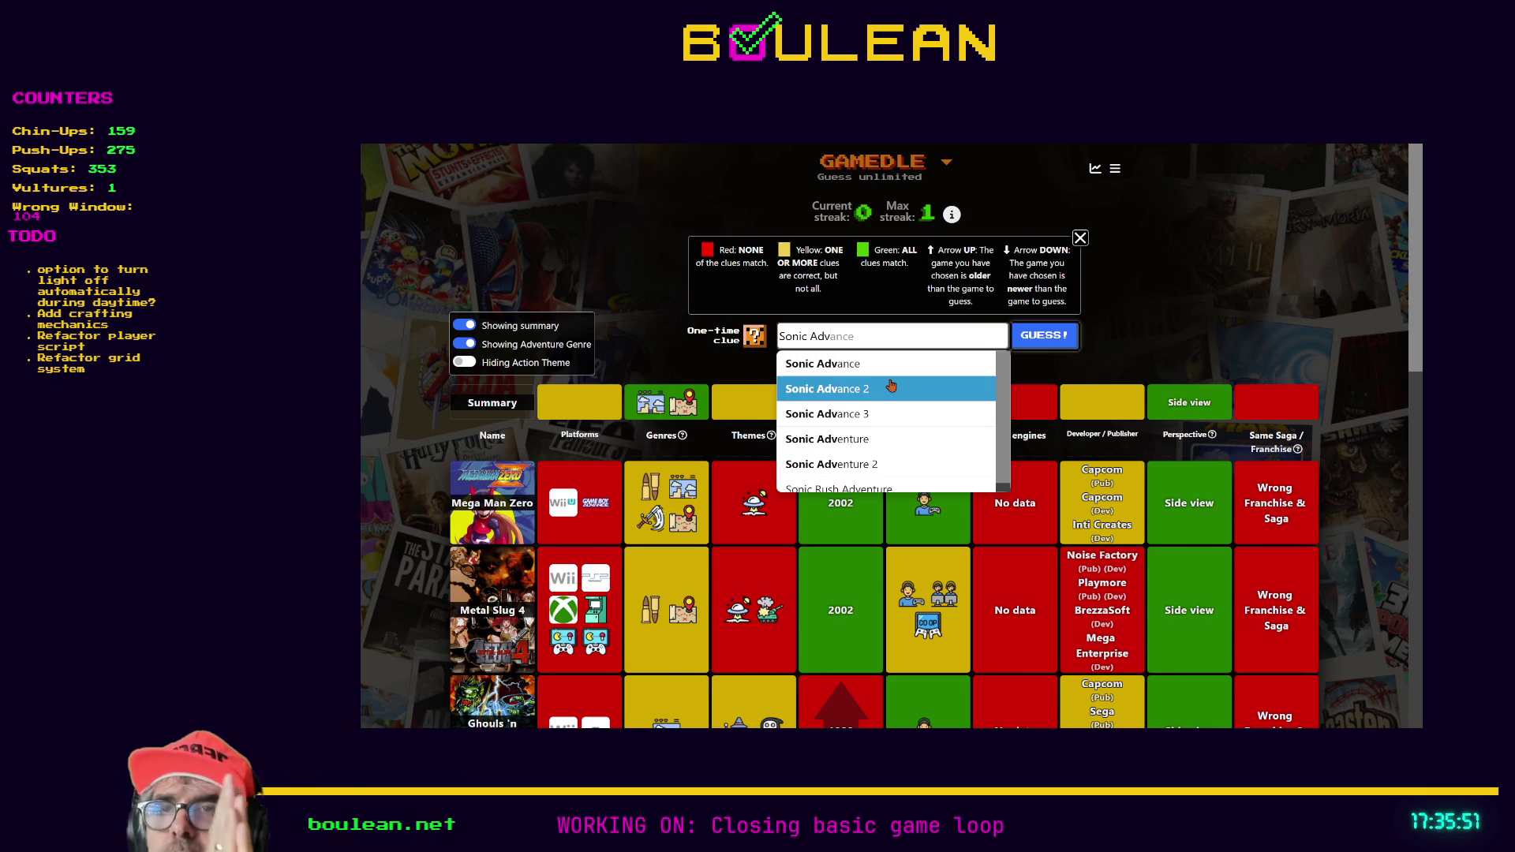
key("Up")
key("Up")
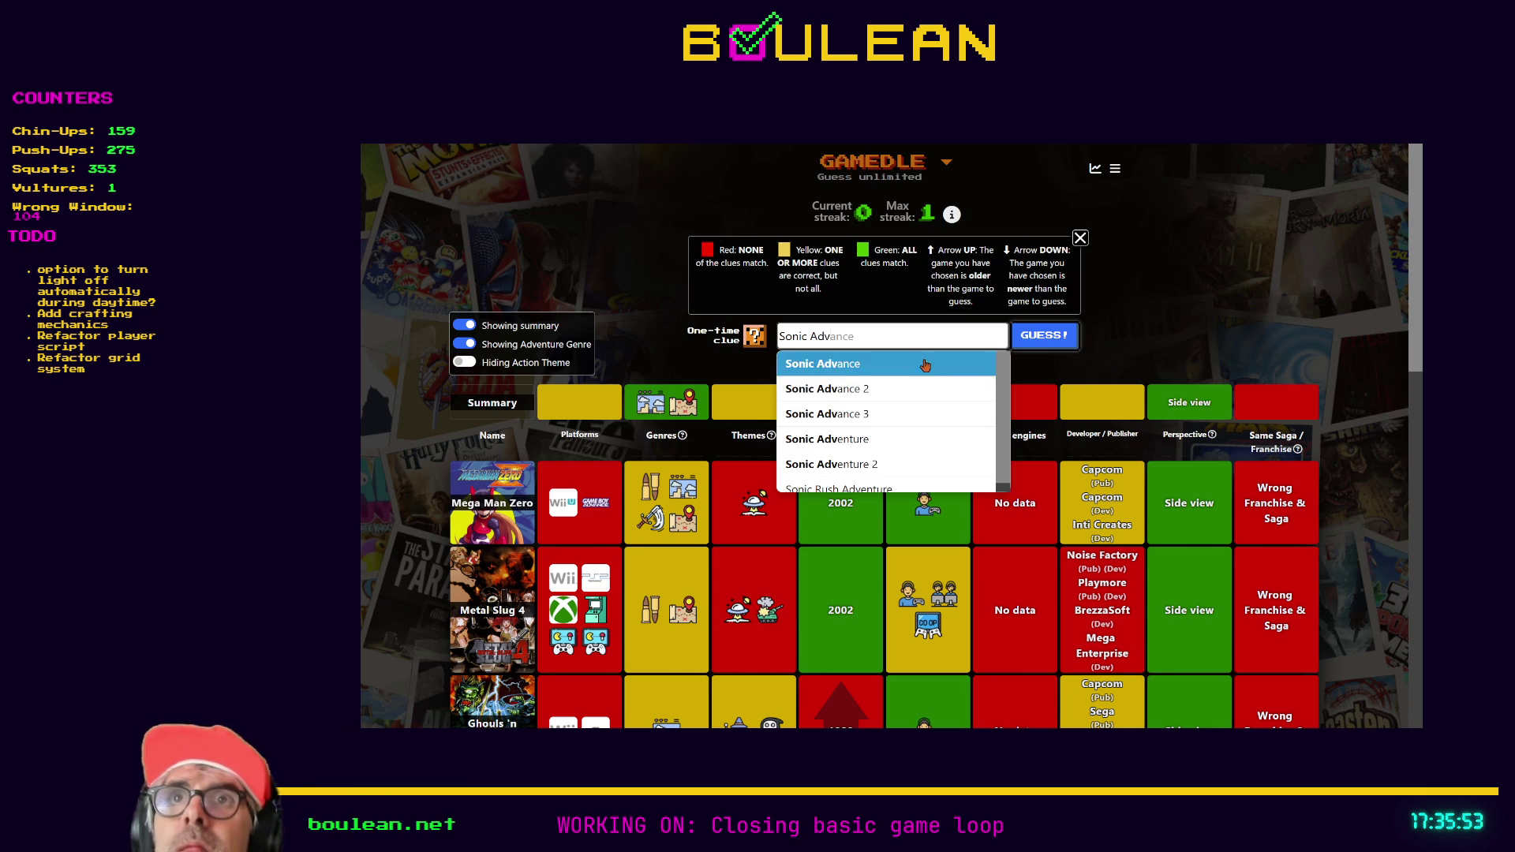
key("Escape")
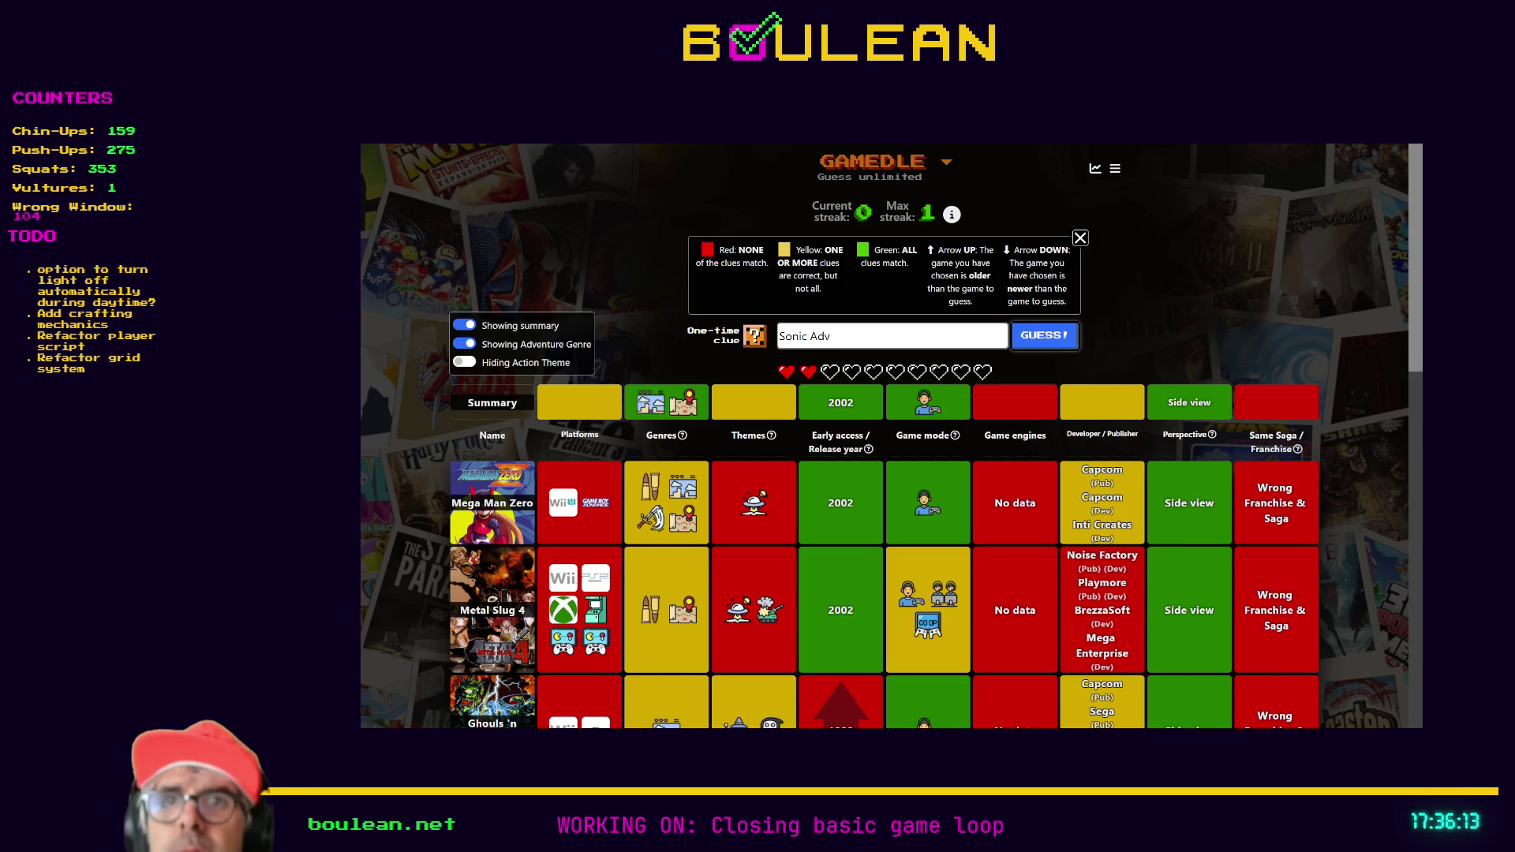
left_click(883, 334)
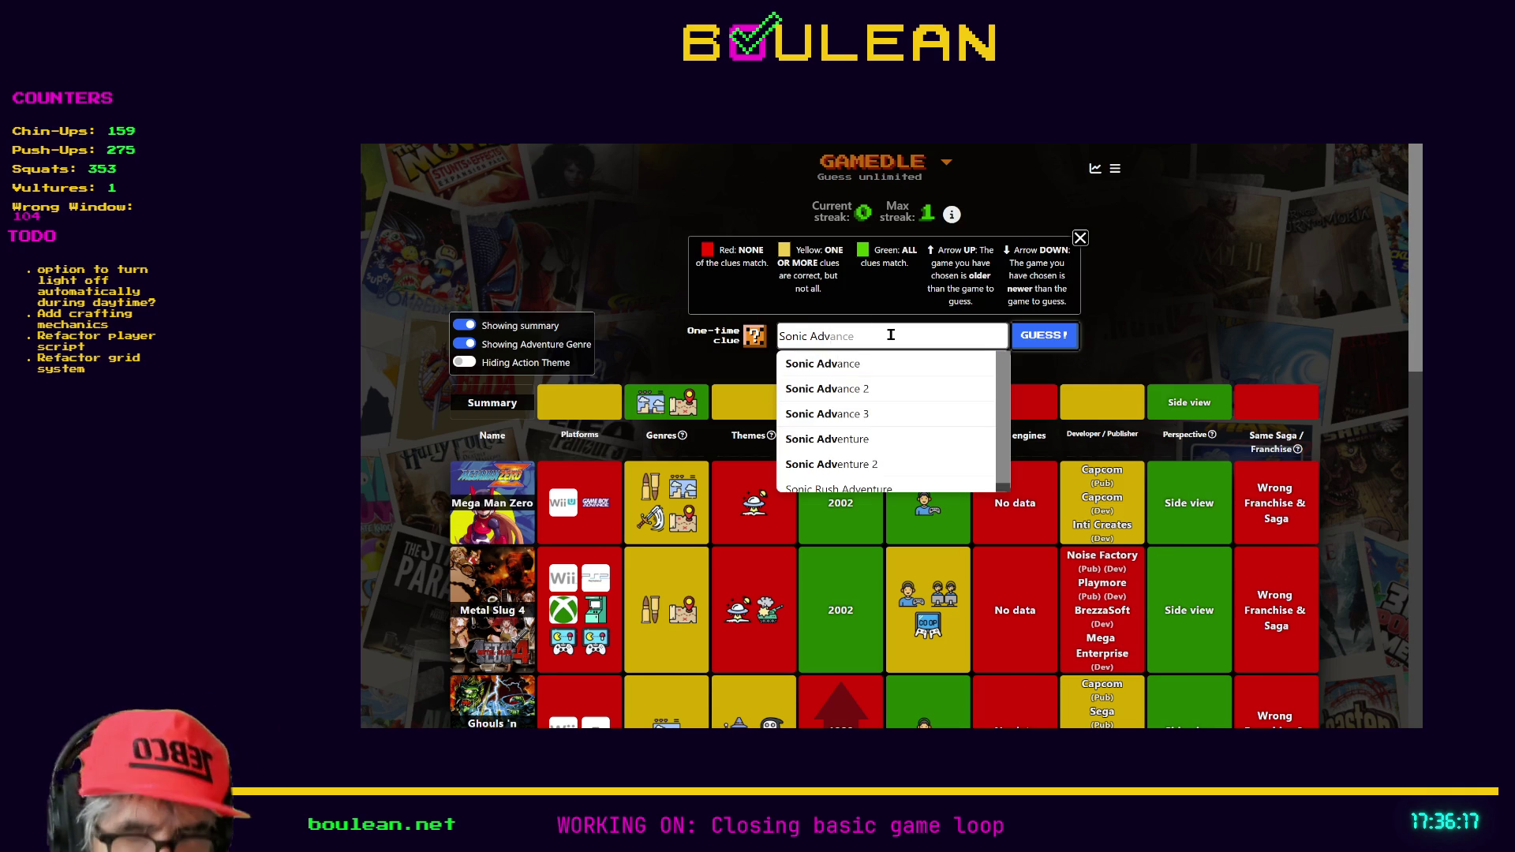
type("entu")
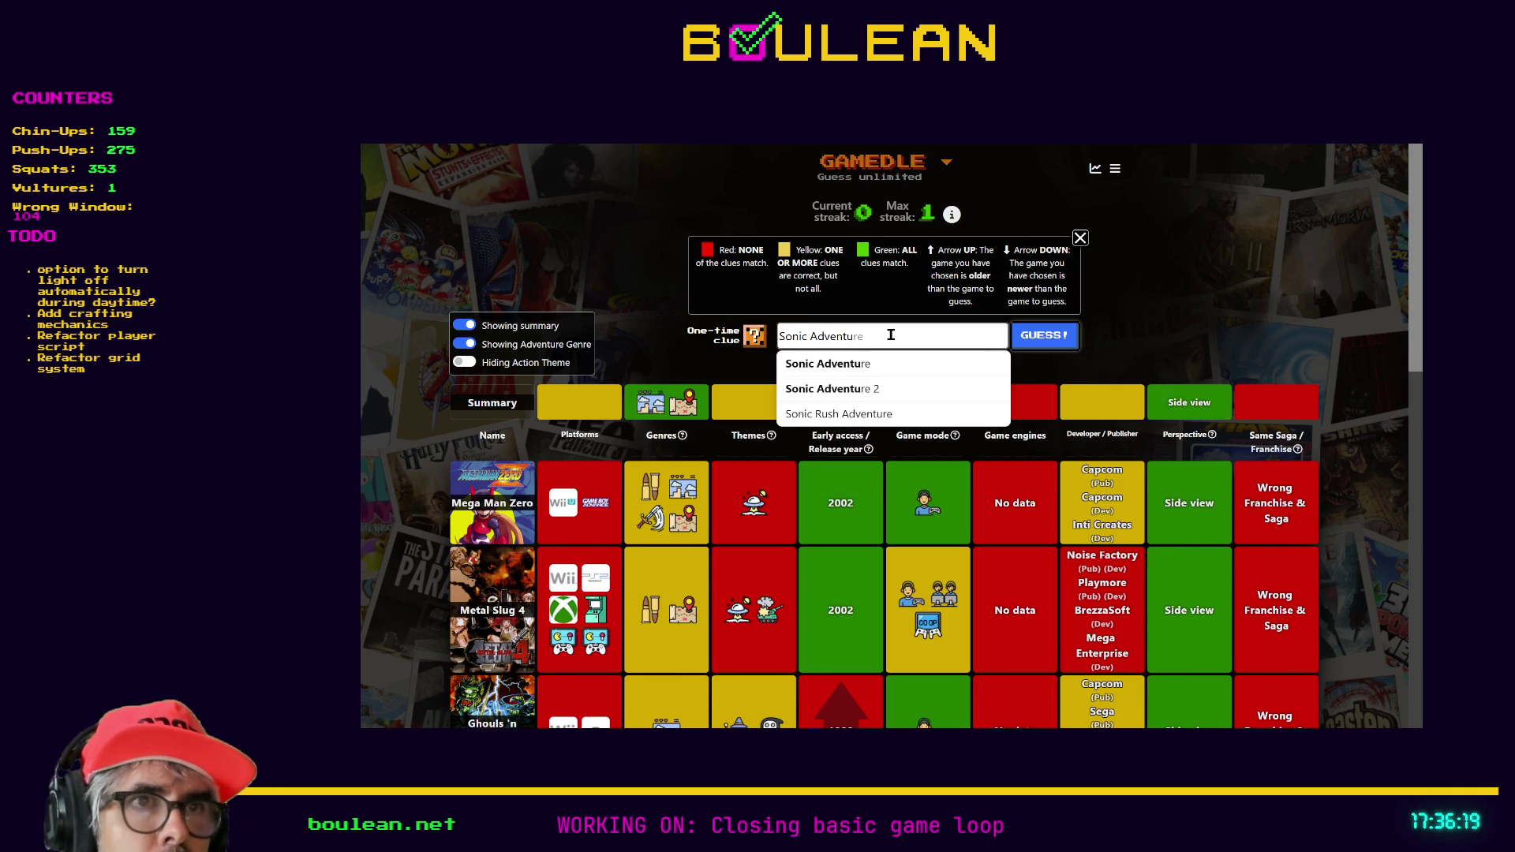
left_click(880, 388)
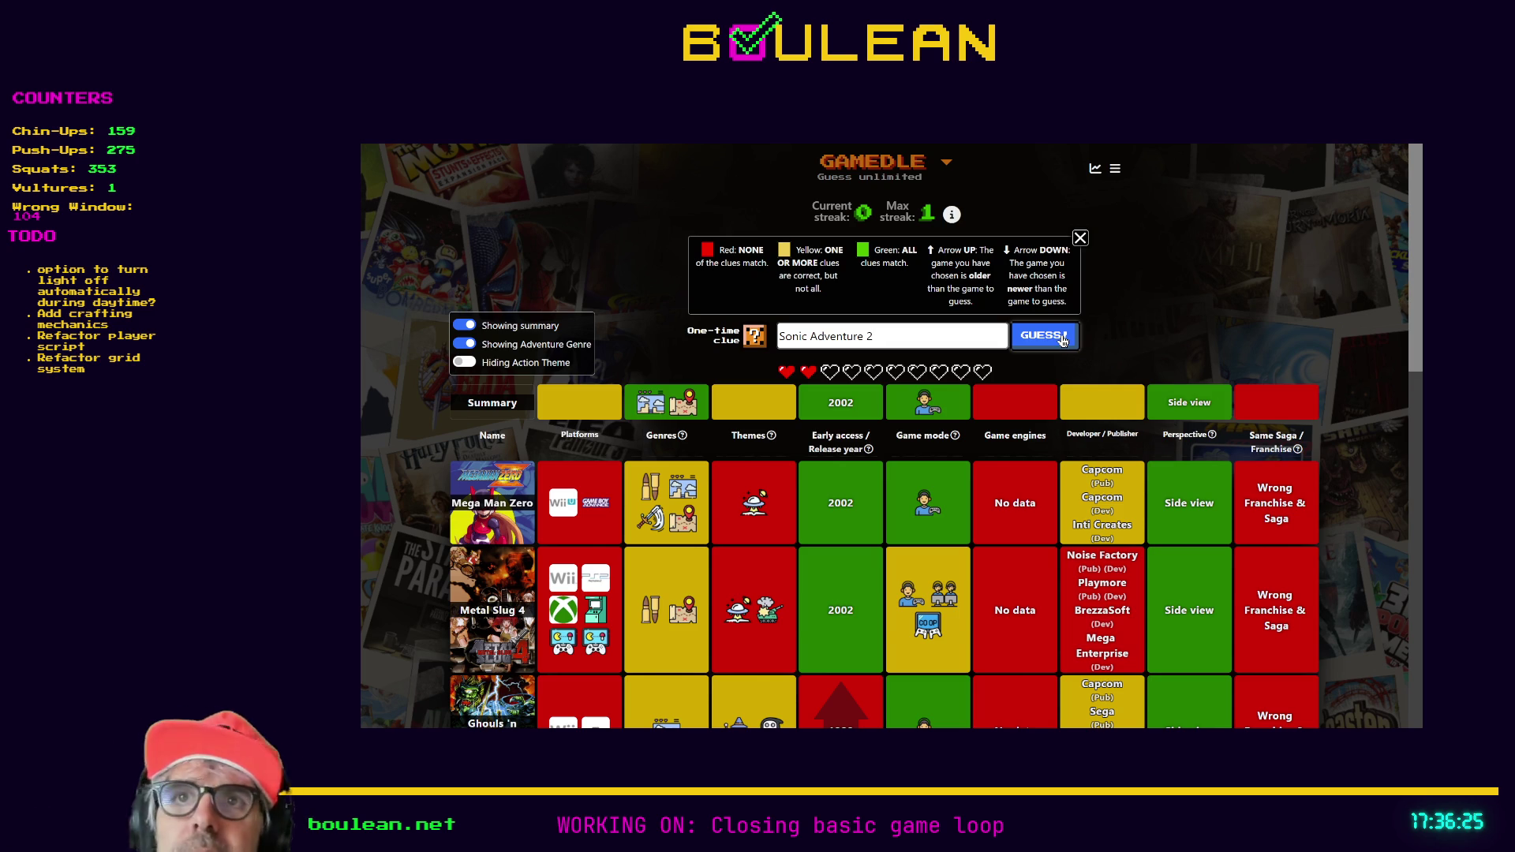
left_click(1063, 340)
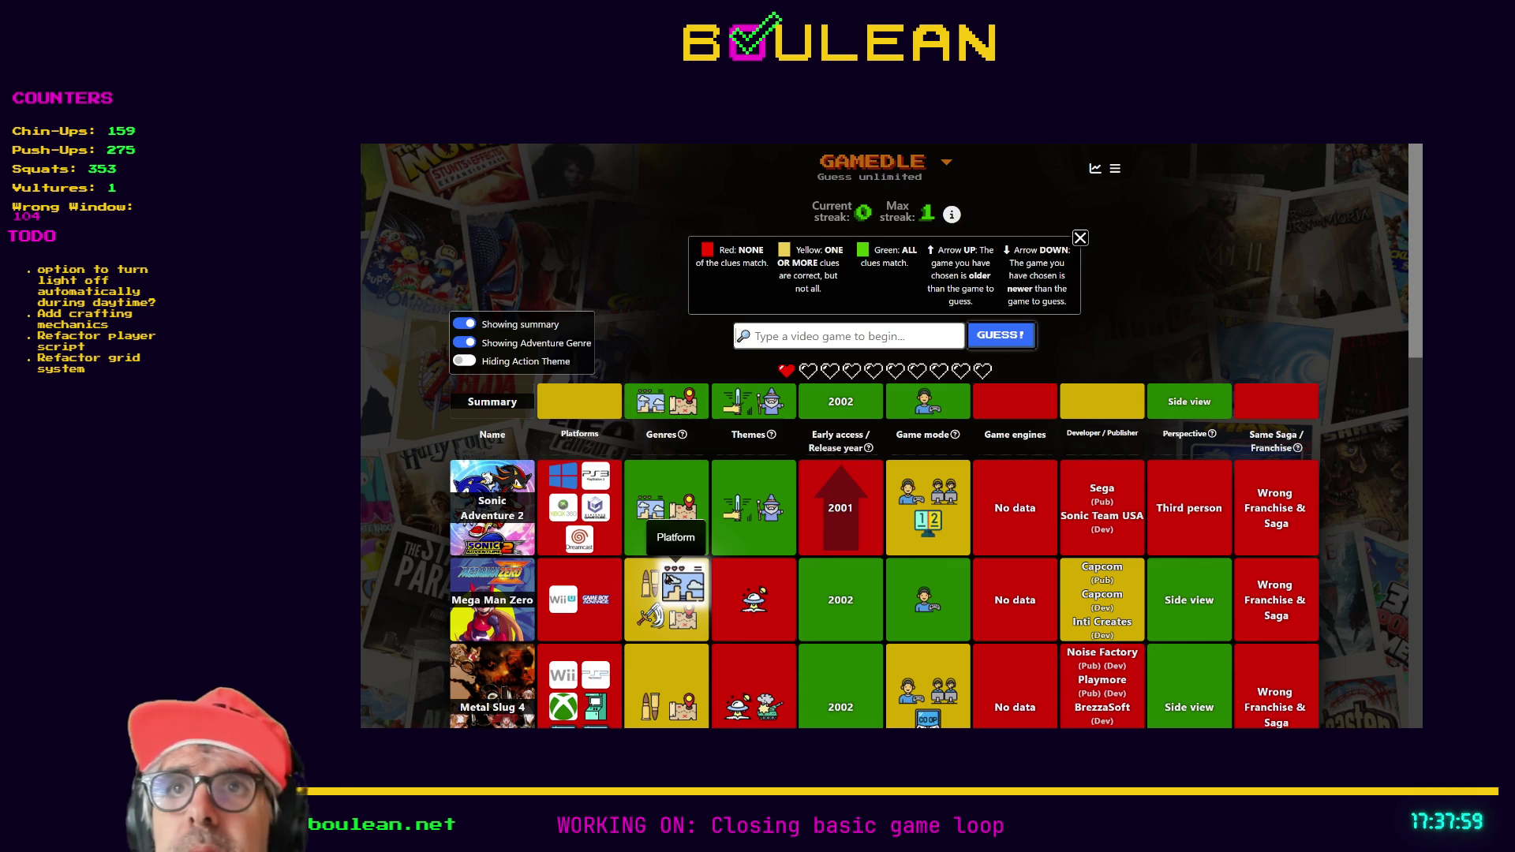
mouse_move(773, 436)
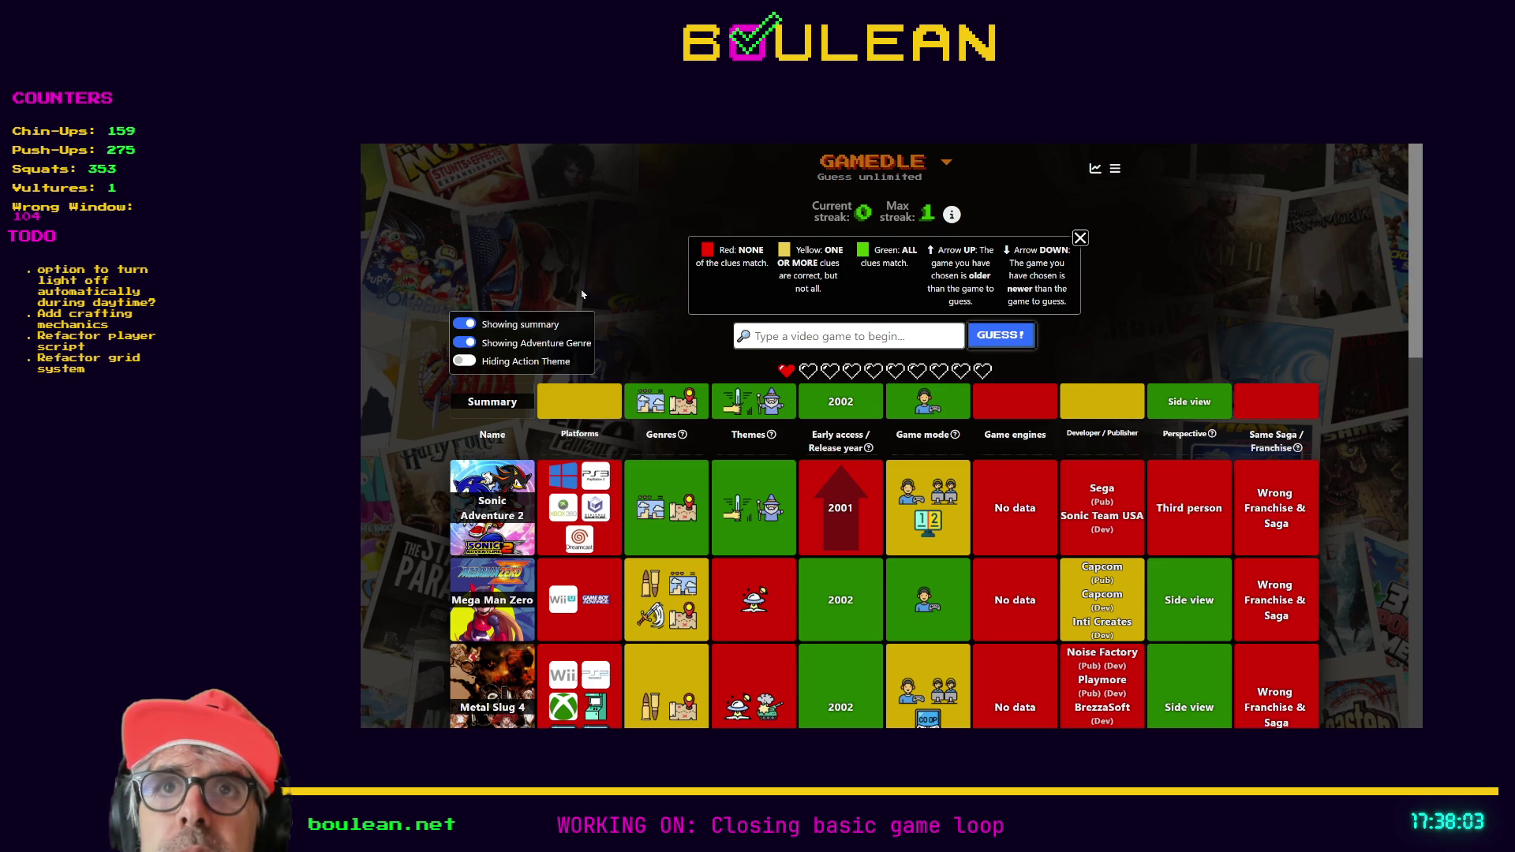
- Start a new Ghosts-titled game search, leaving 'Ghostns' unsubmitted in the guess field
scroll(583, 294, "down", 2)
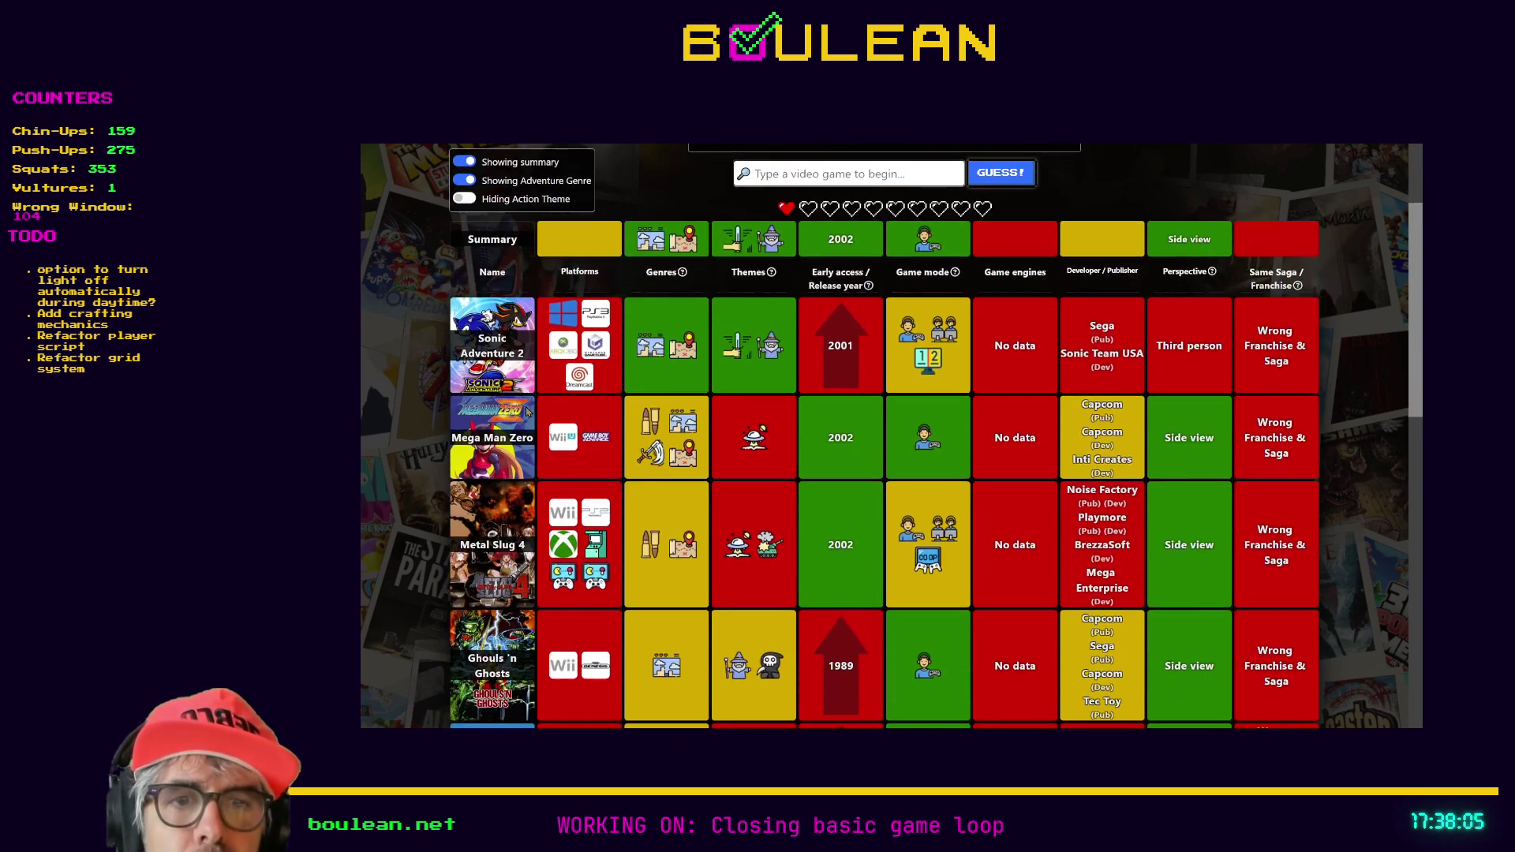
scroll(527, 412, "down", 1)
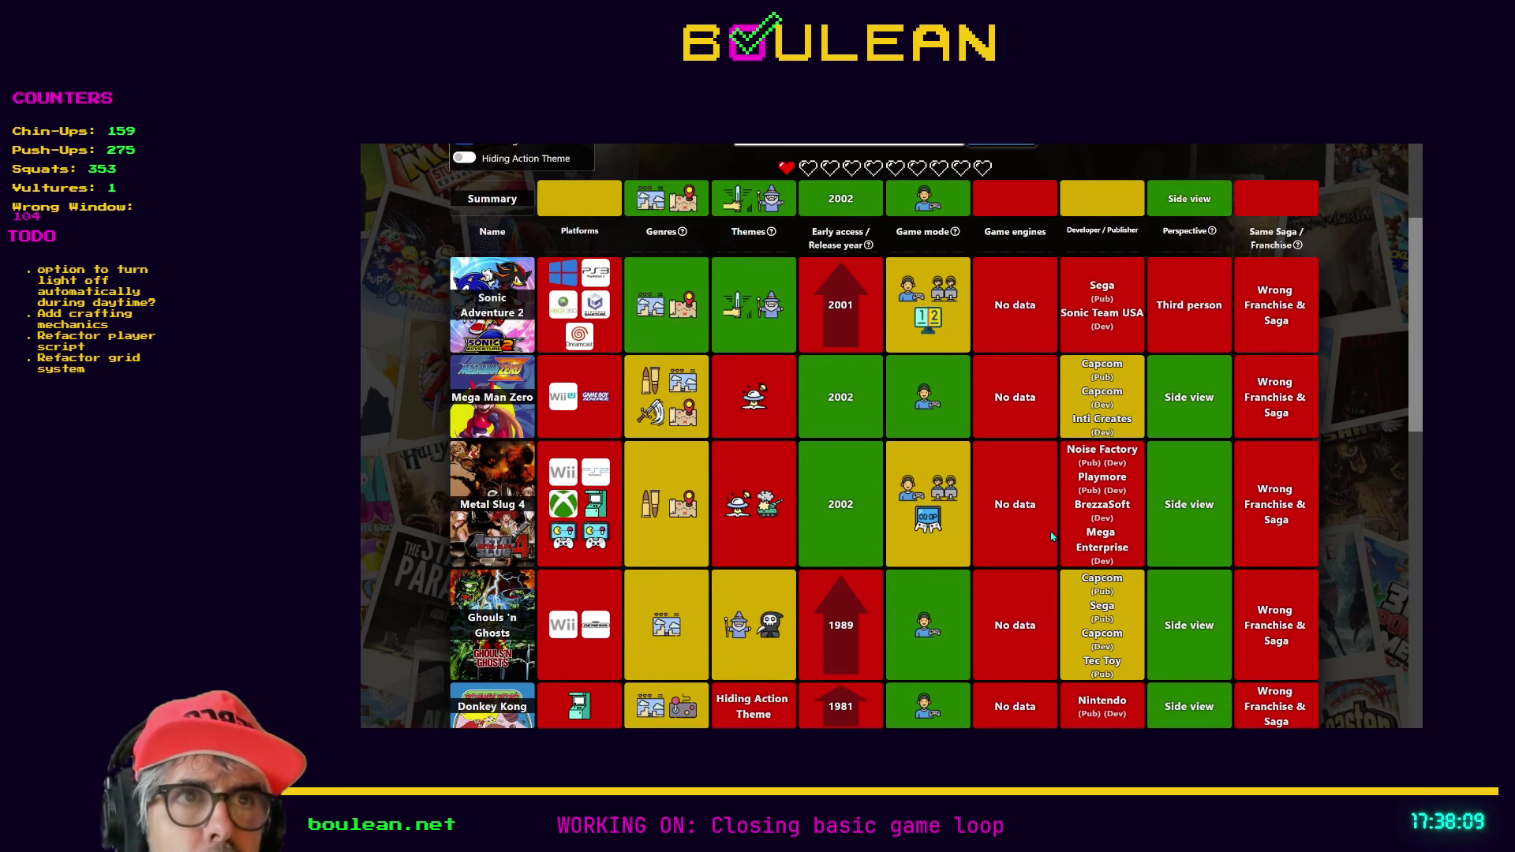
scroll(643, 441, "up", 3)
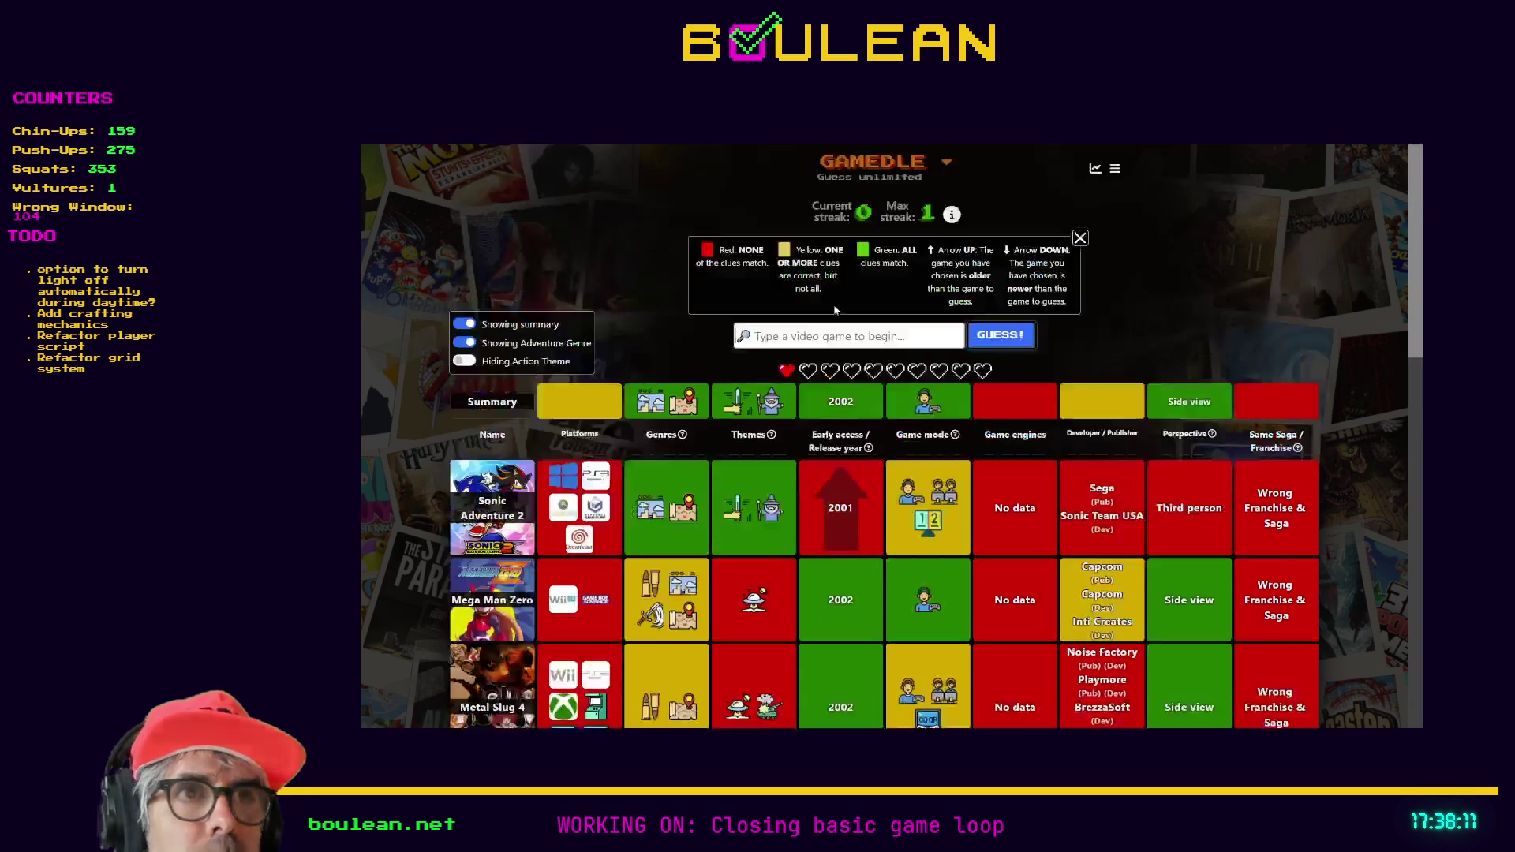
left_click(820, 337)
type("Gh")
type("a")
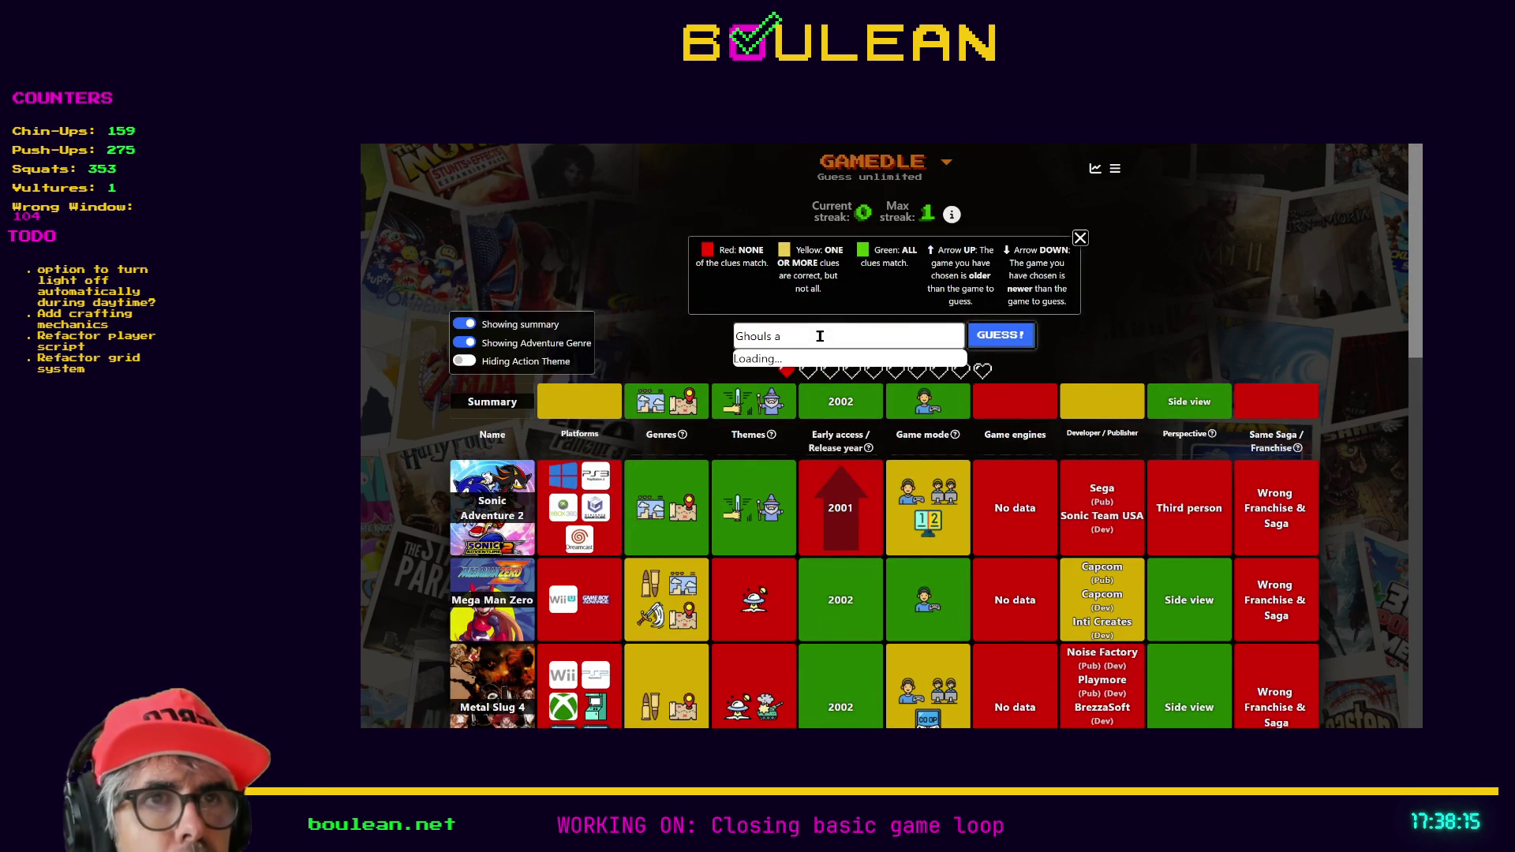
key("BackSpace")
type("&")
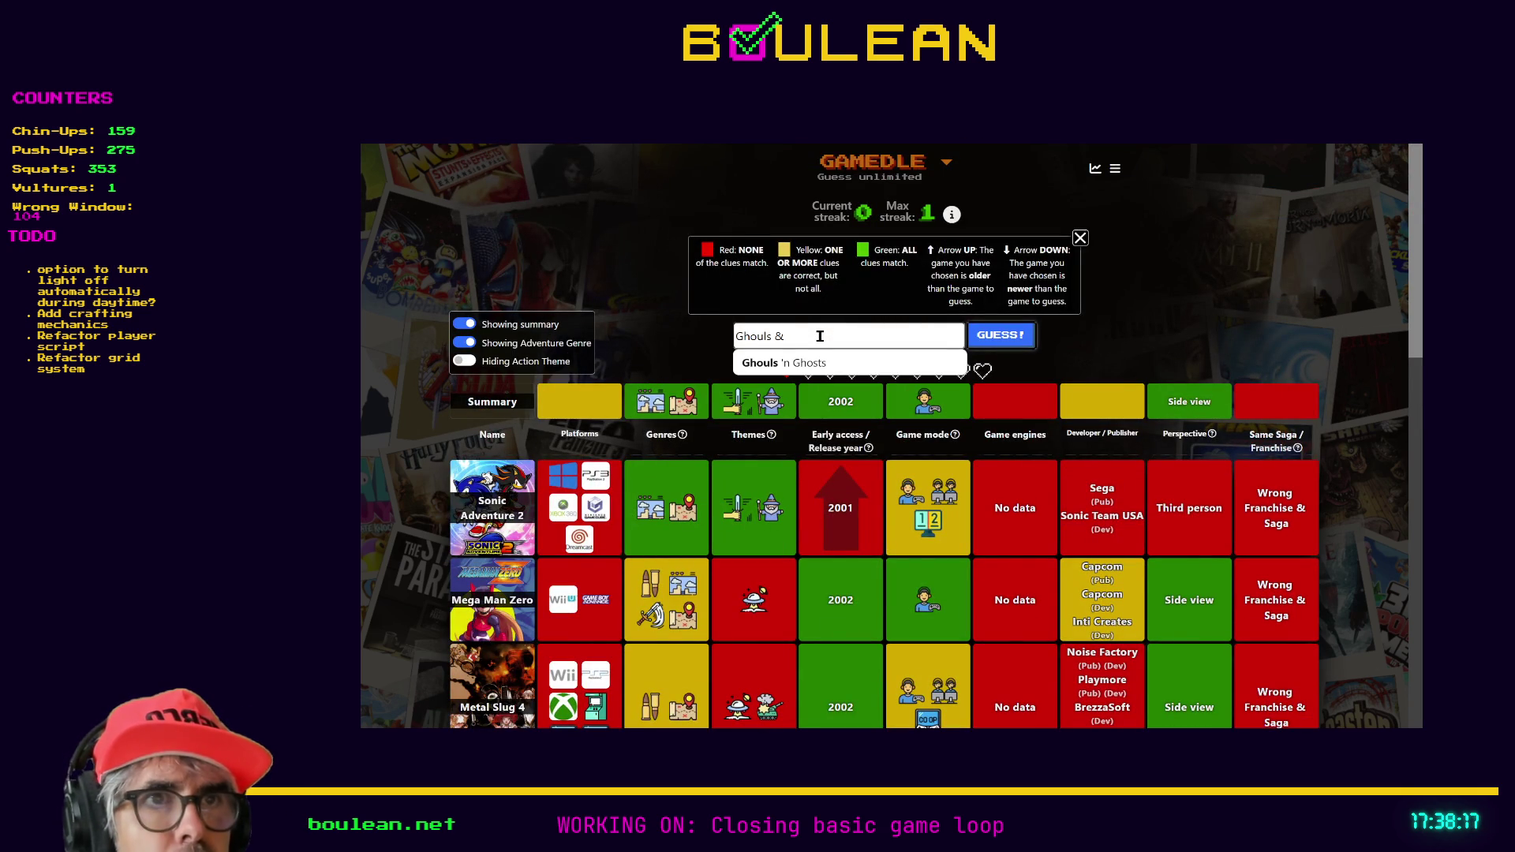
key("BackSpace")
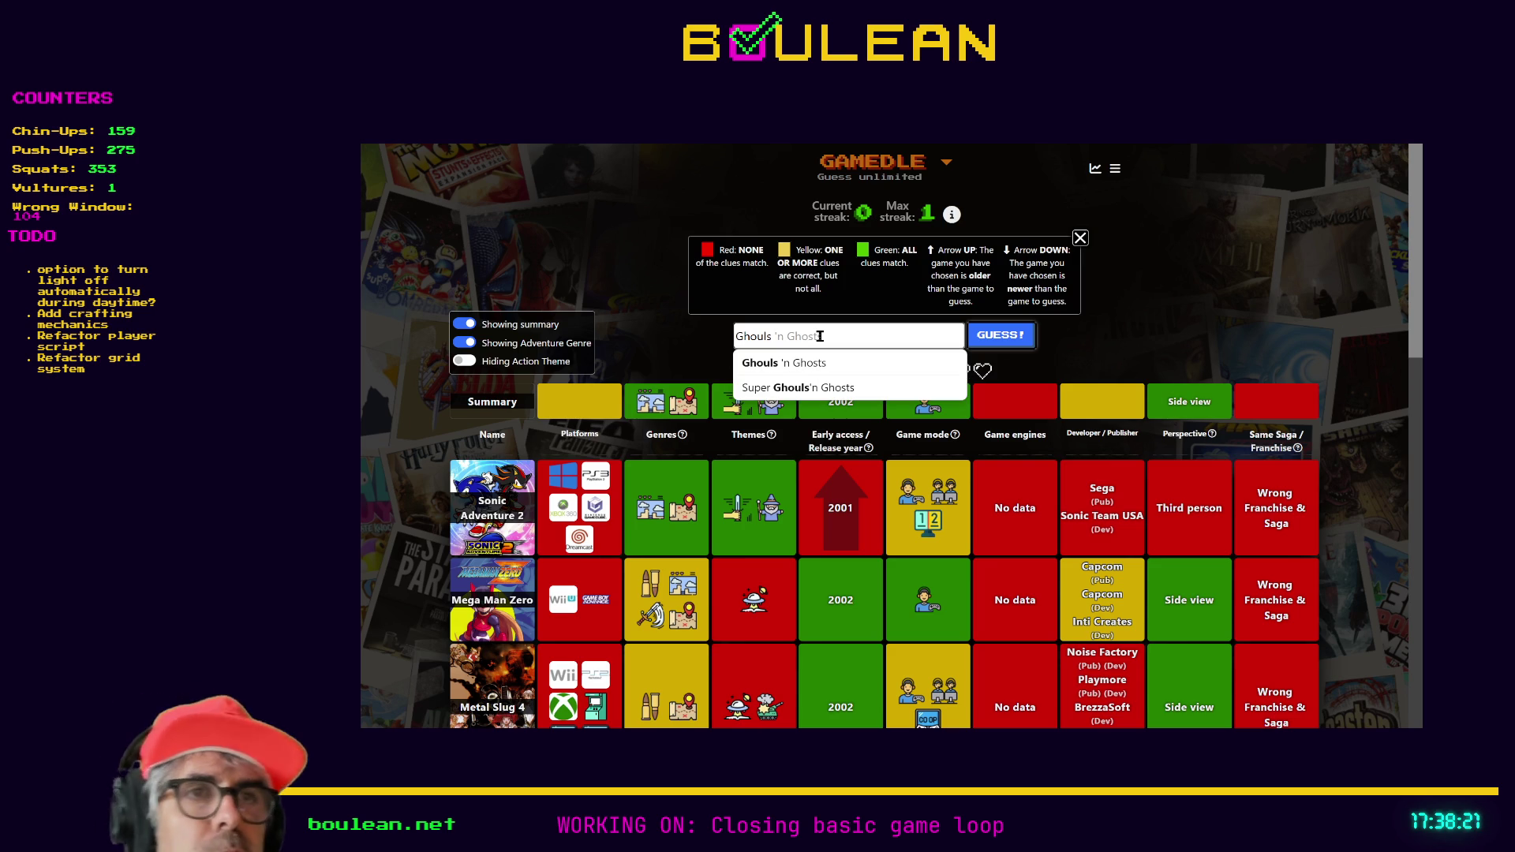
left_click(752, 335)
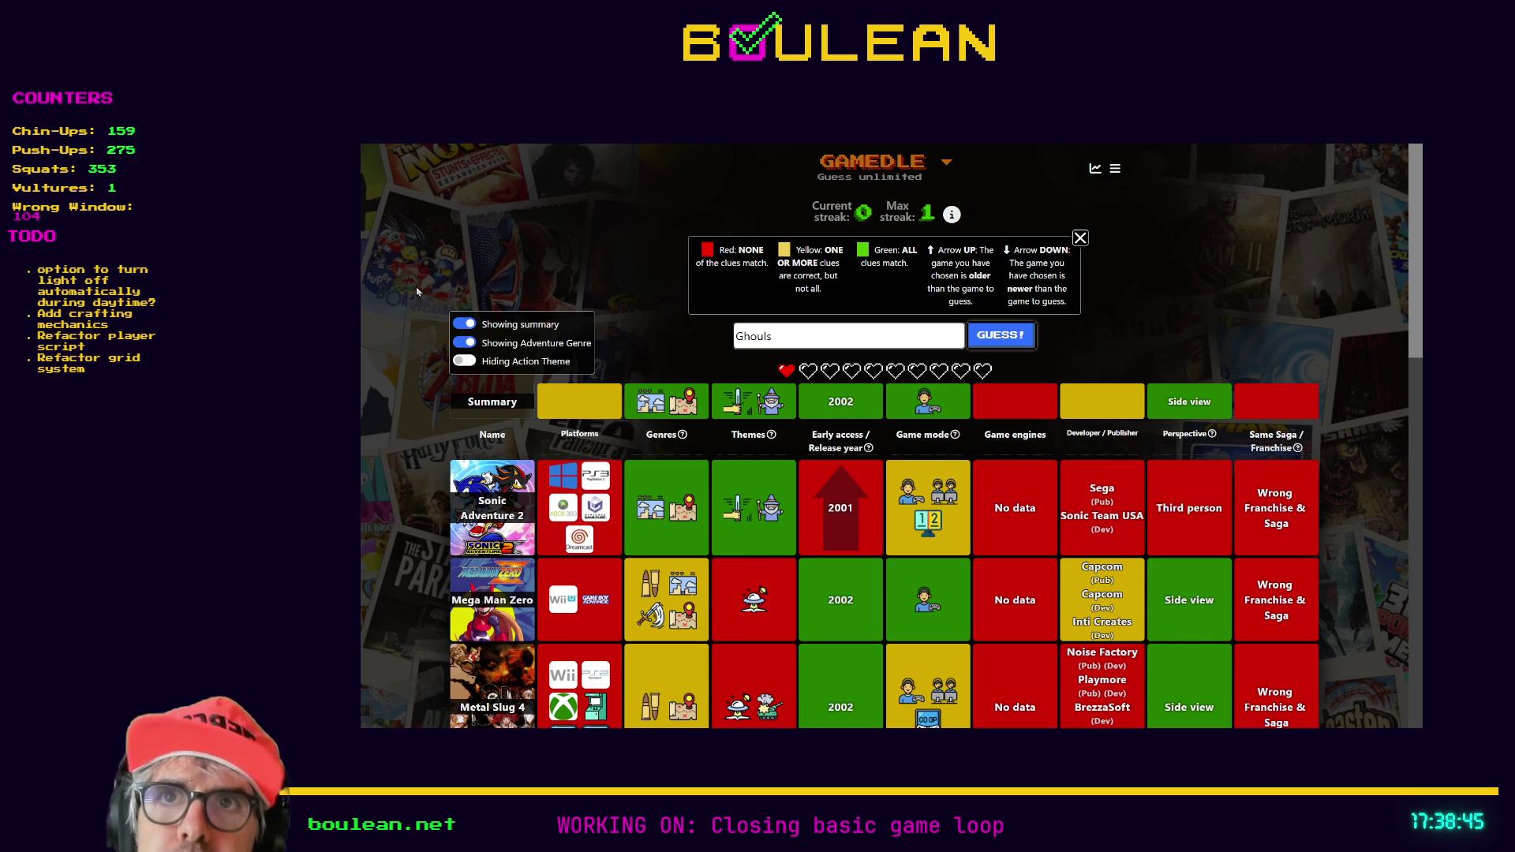
double_click(822, 333)
type("Ghostns")
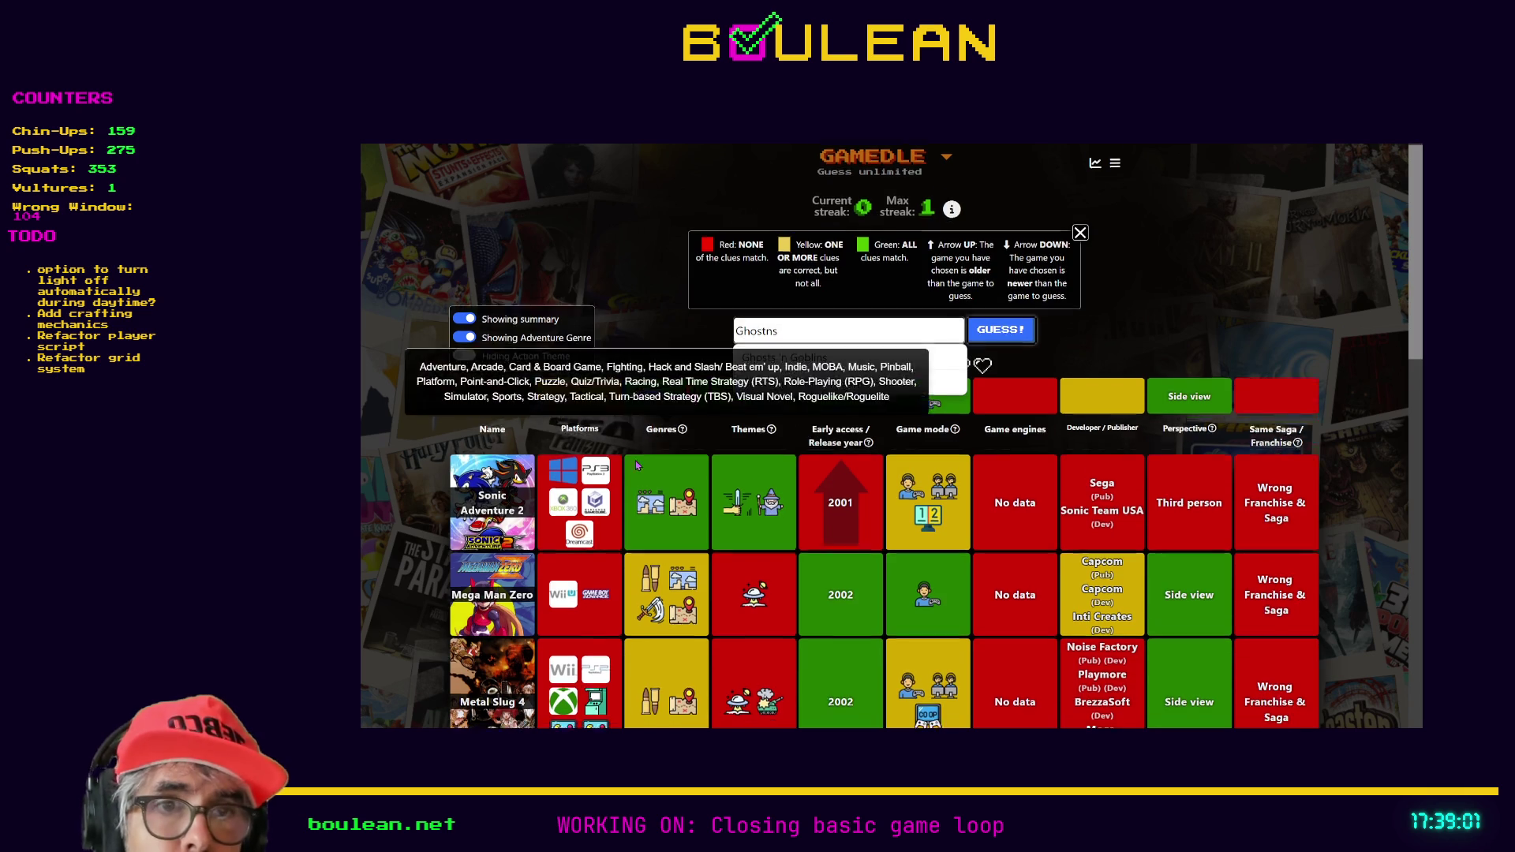
scroll(487, 621, "down", 3)
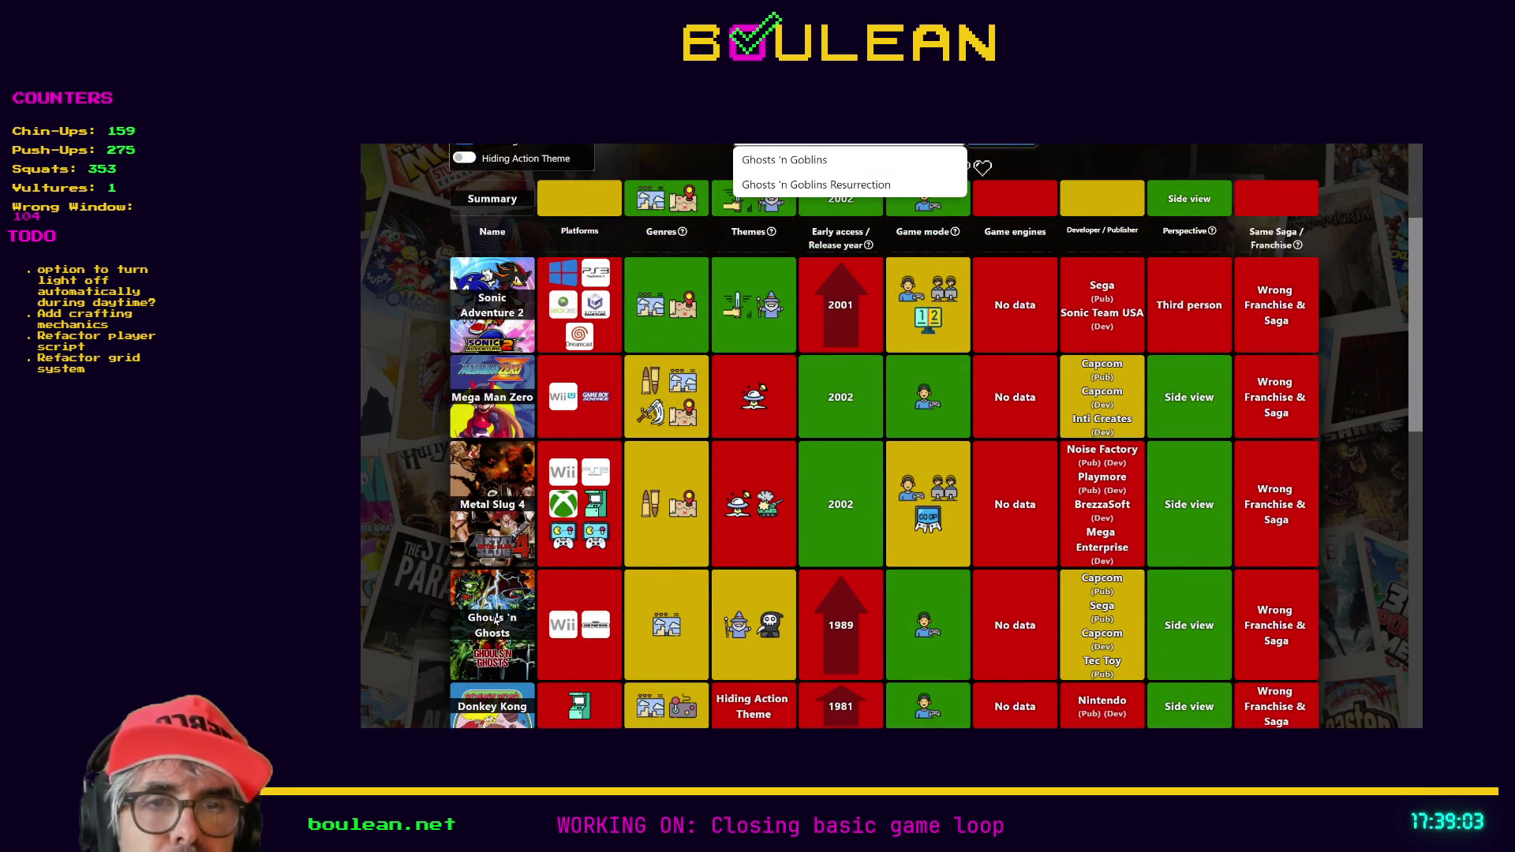
scroll(489, 622, "up", 2)
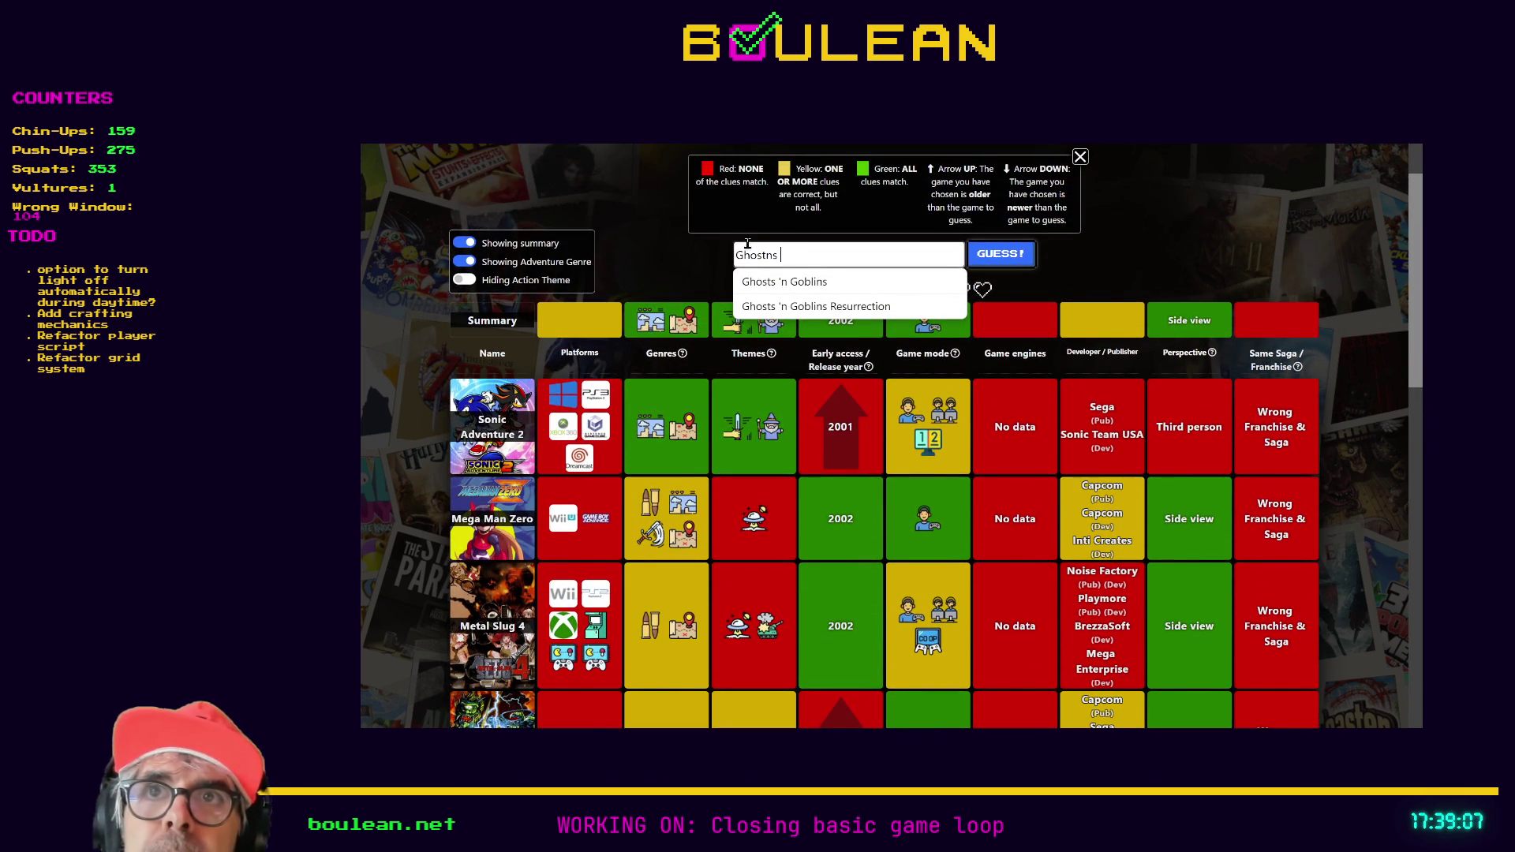
double_click(800, 249)
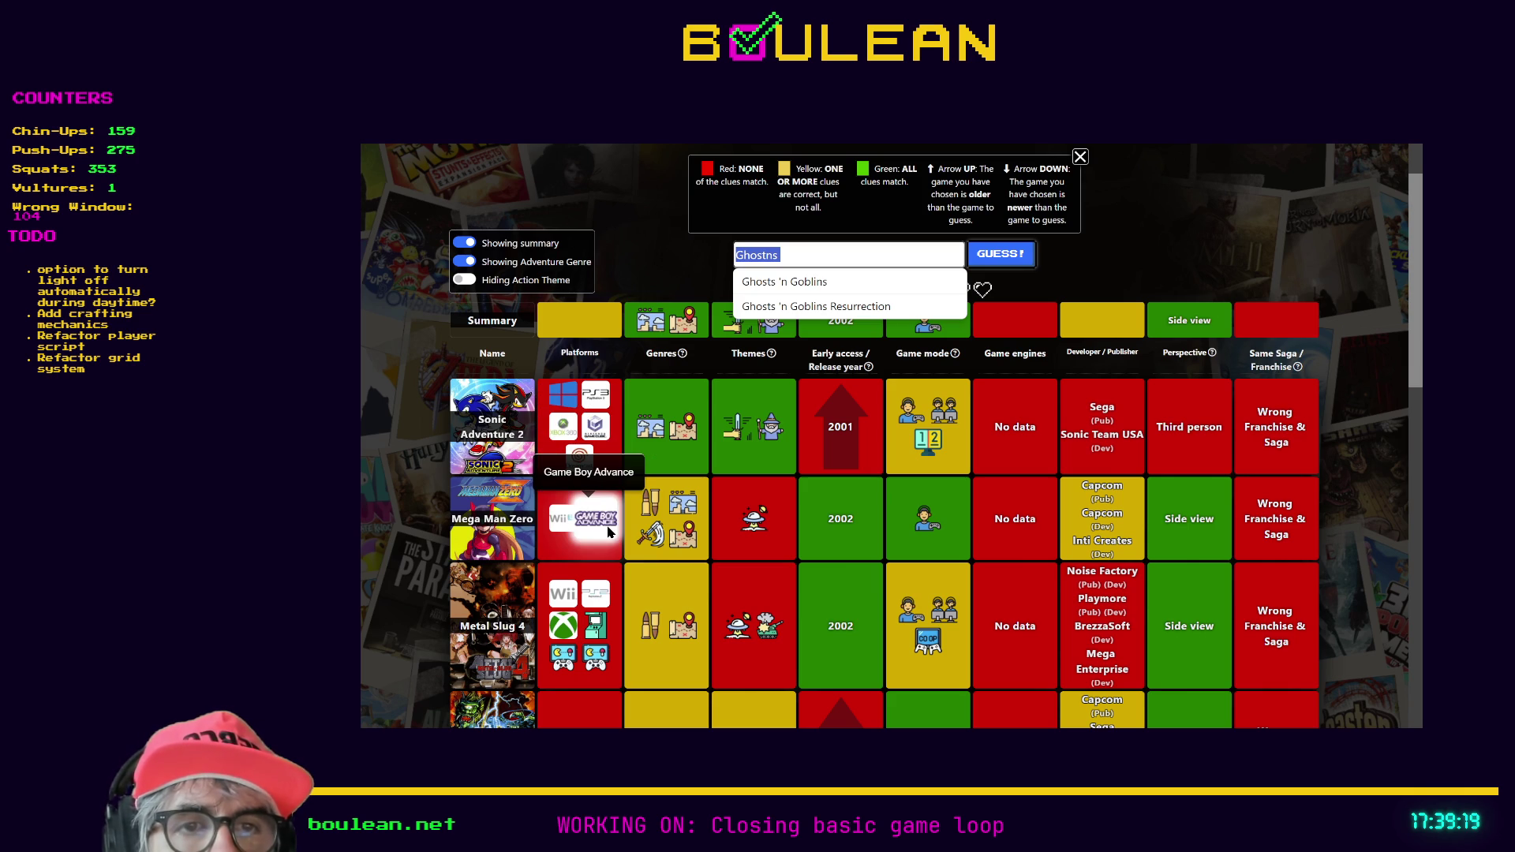
scroll(605, 534, "down", 1)
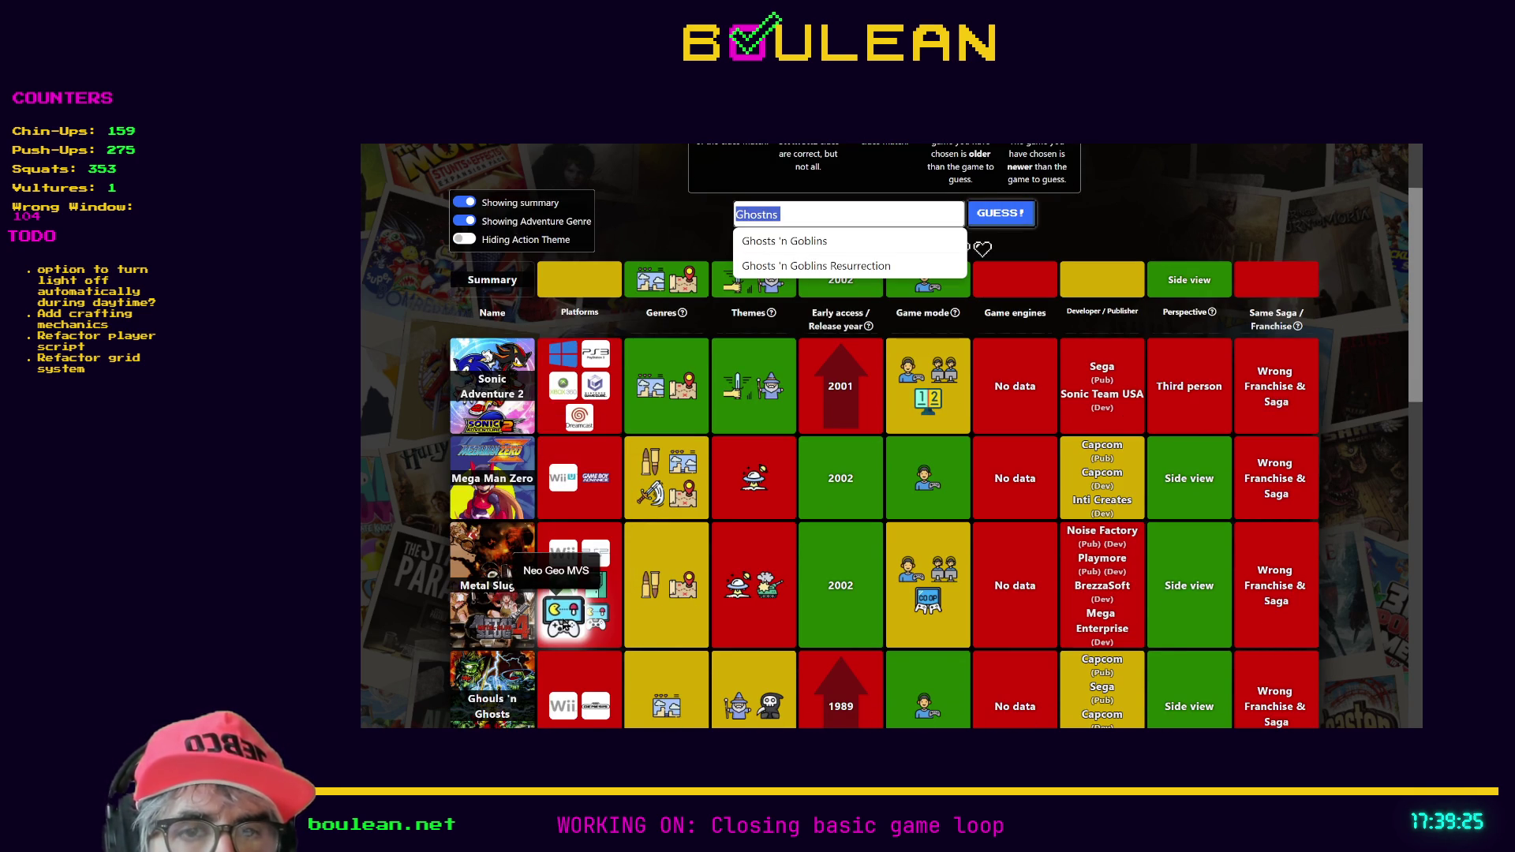
scroll(562, 623, "down", 2)
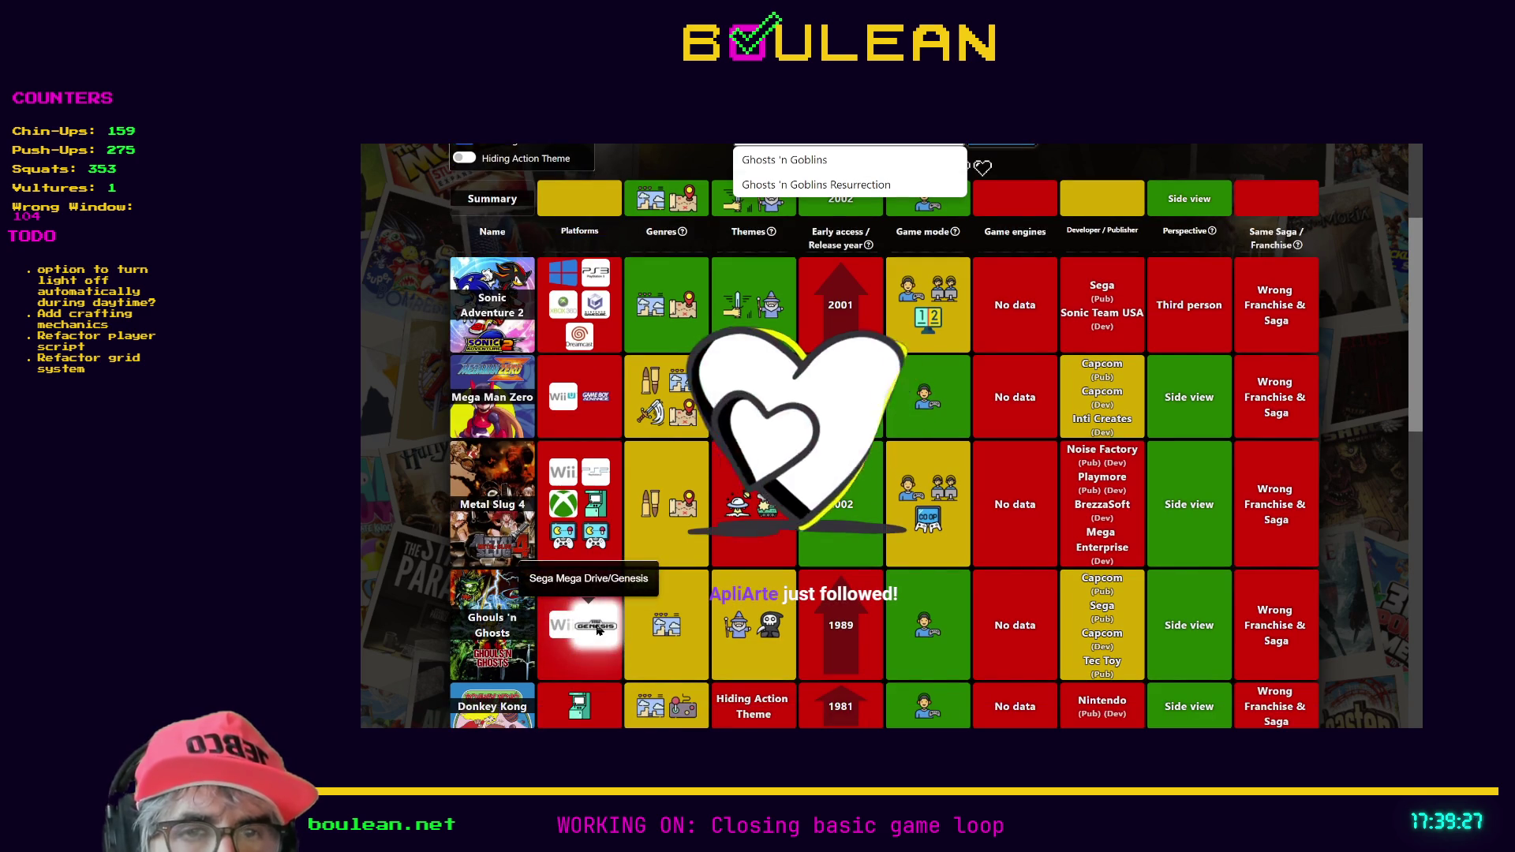
scroll(597, 629, "down", 2)
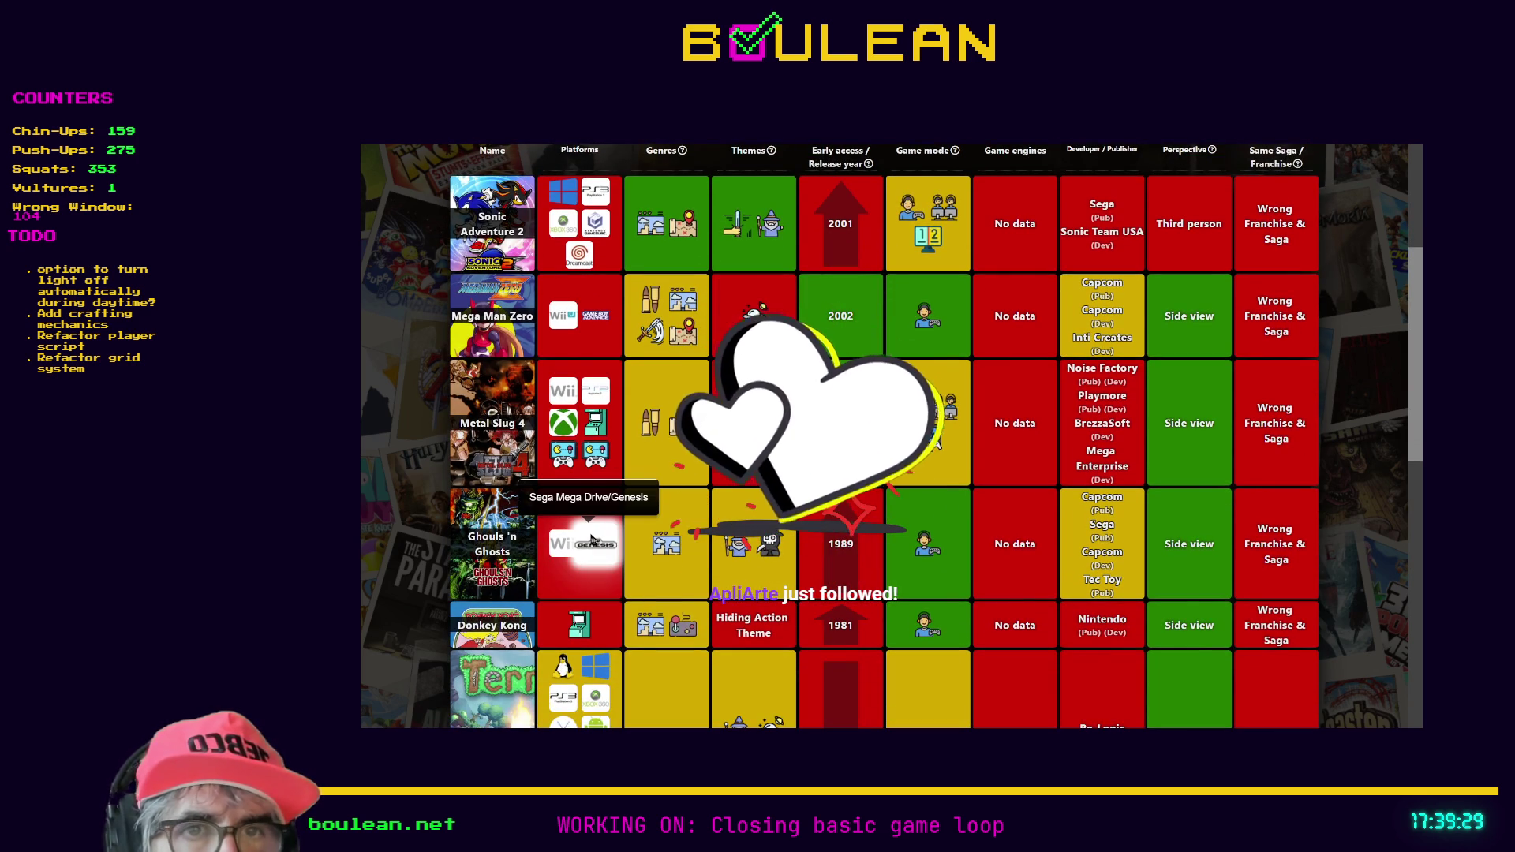
scroll(592, 538, "down", 1)
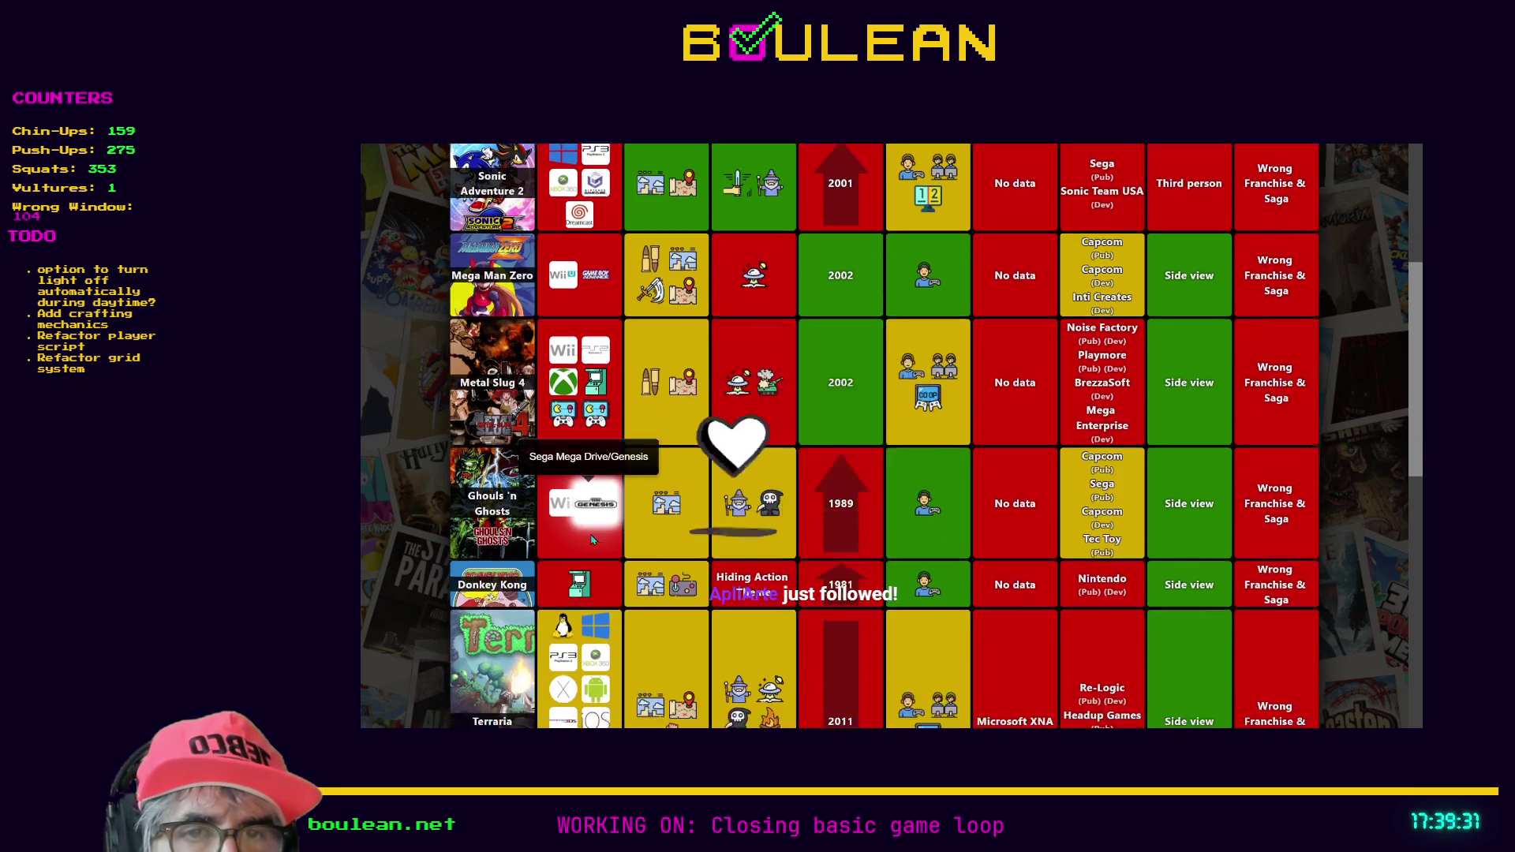
scroll(593, 539, "down", 4)
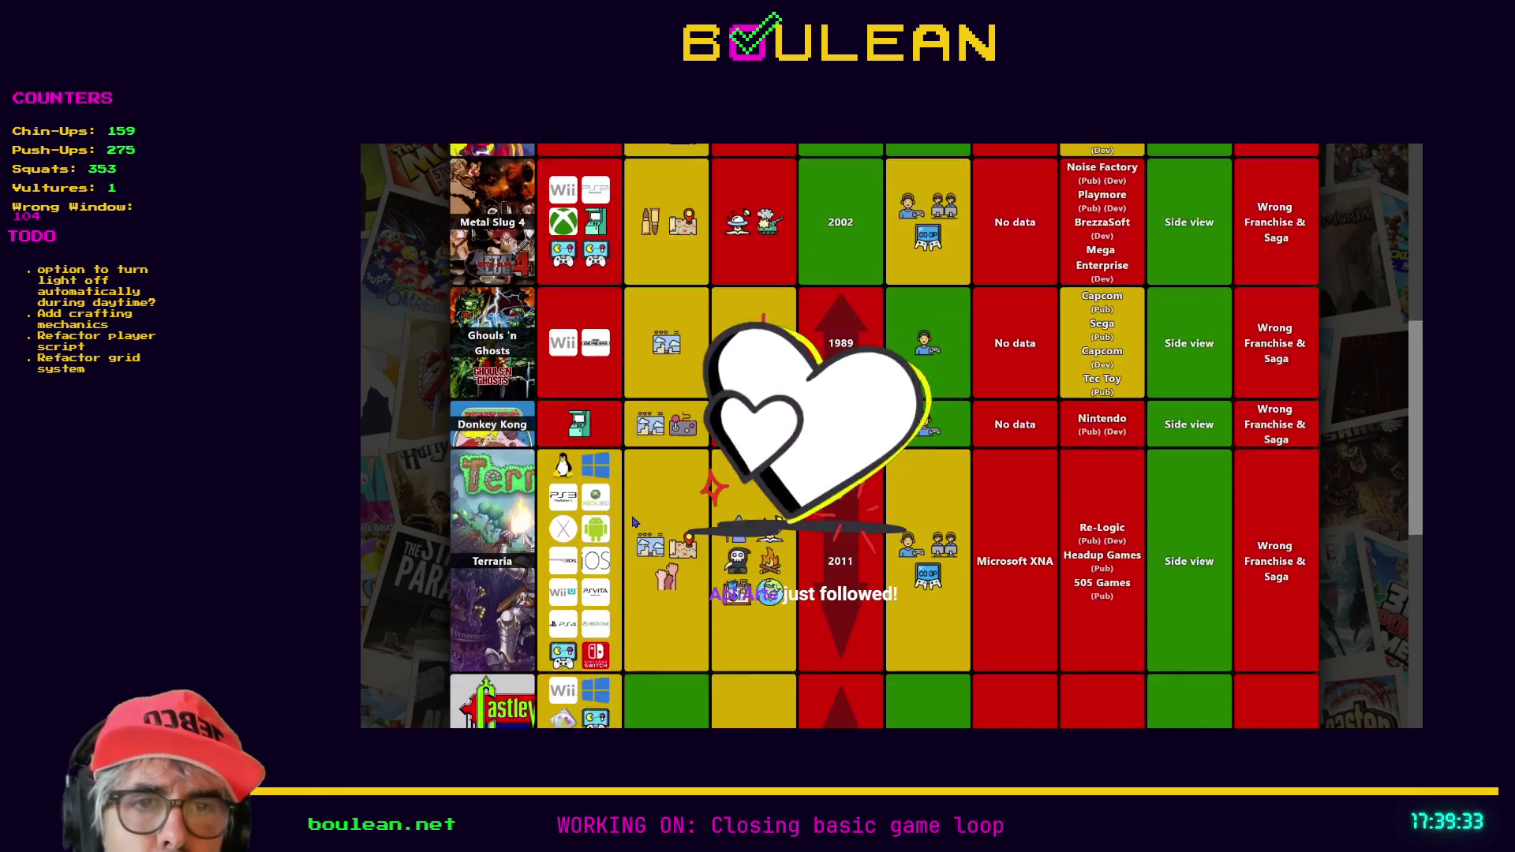
scroll(634, 521, "down", 1)
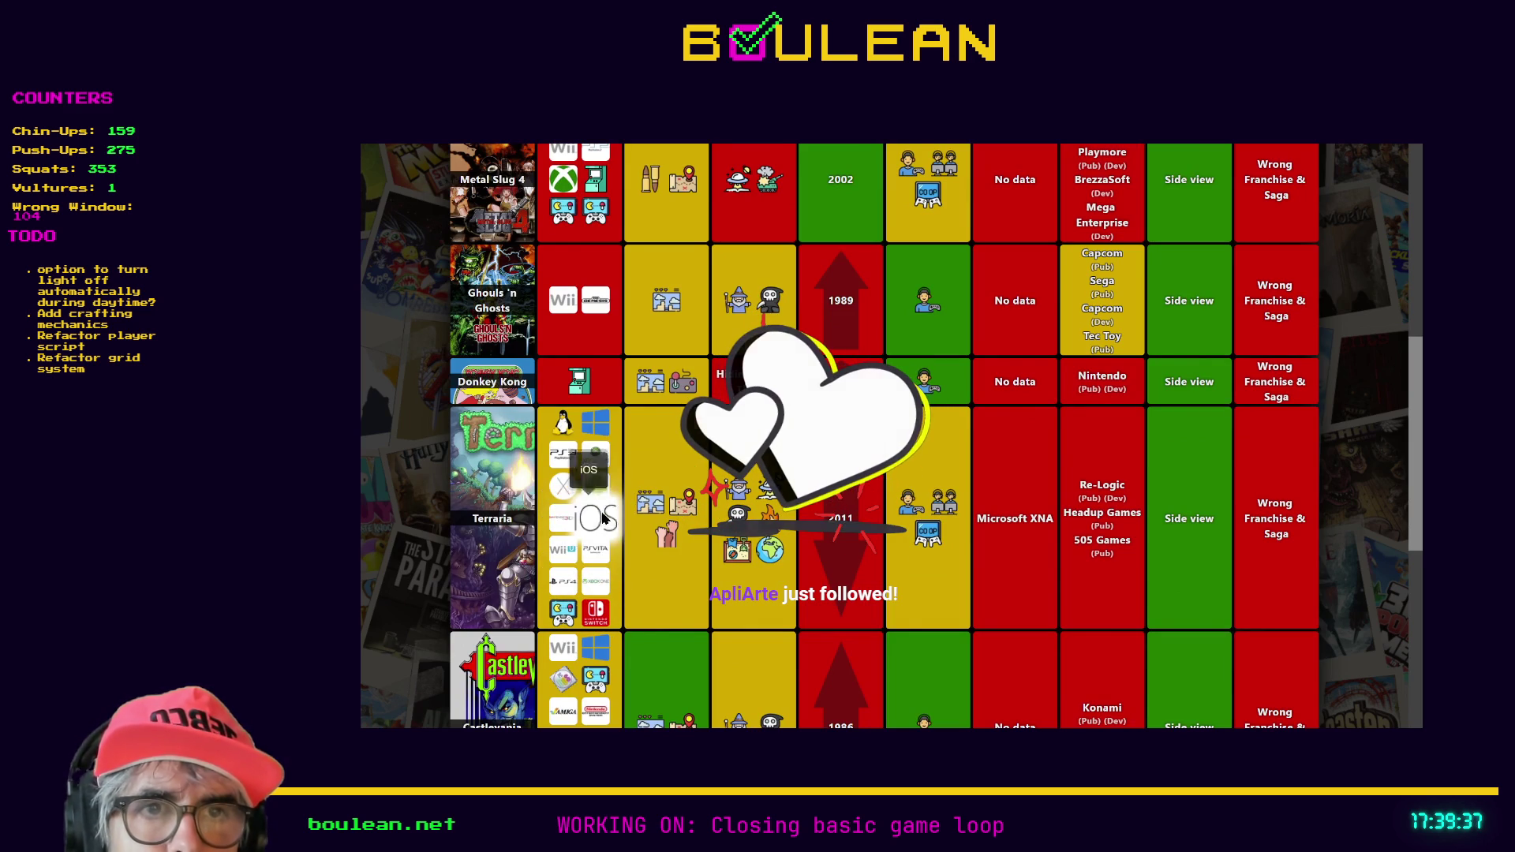
scroll(602, 517, "up", 7)
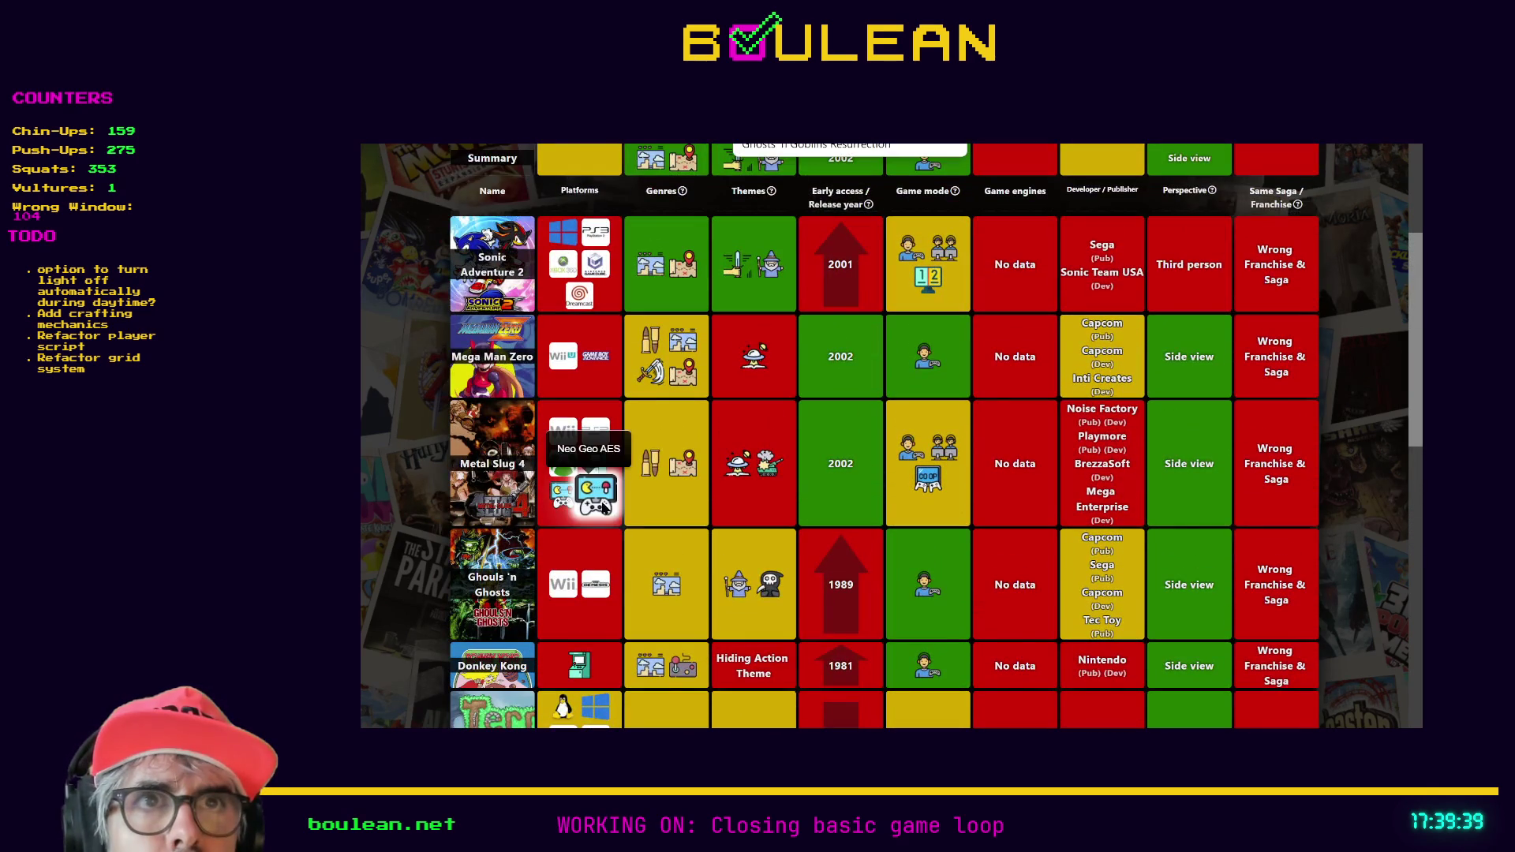
scroll(604, 508, "down", 6)
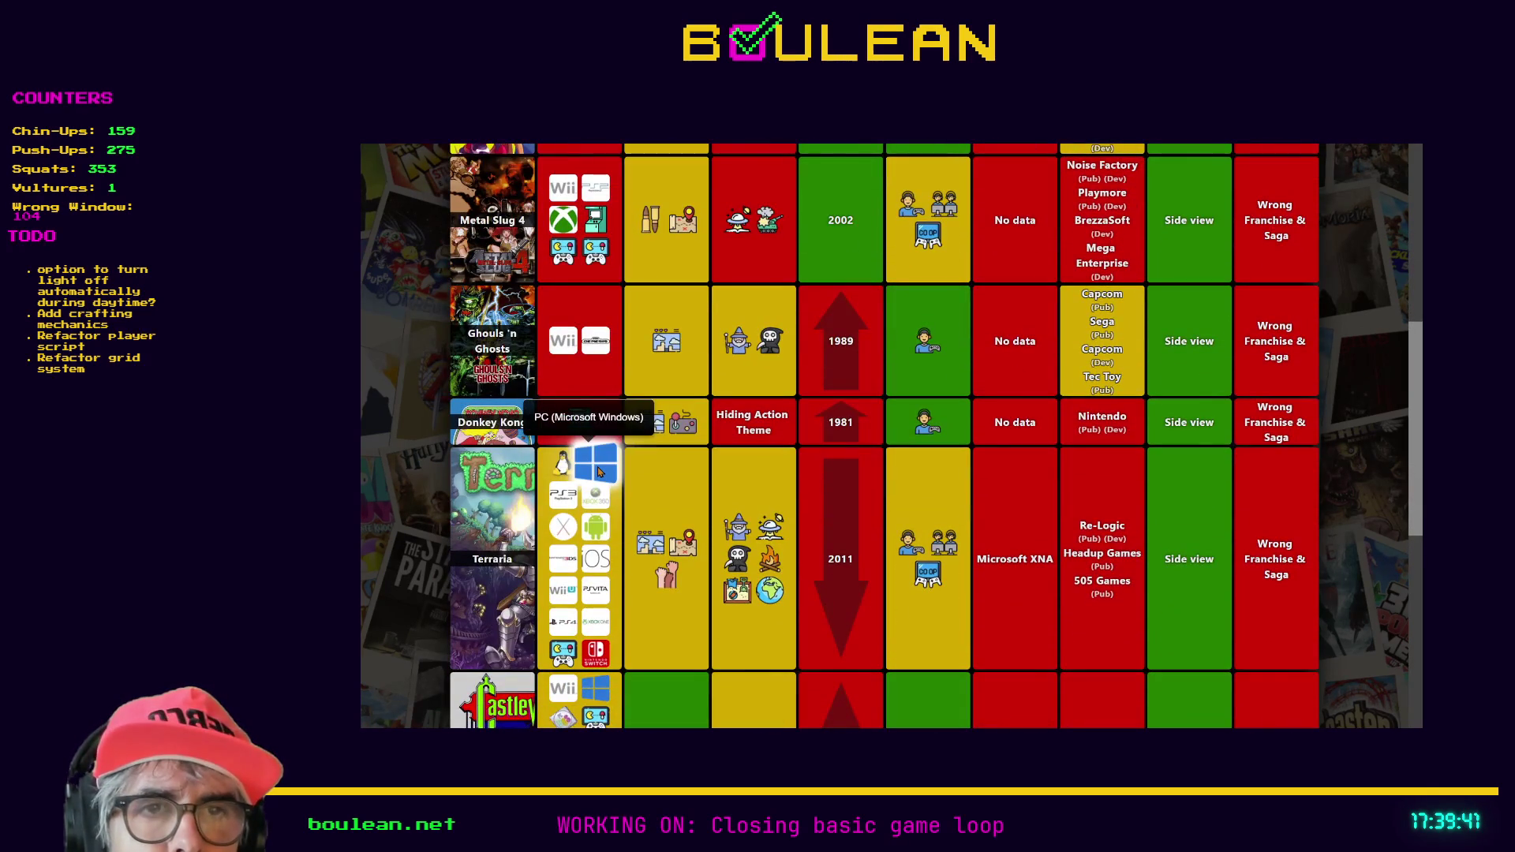
scroll(601, 521, "up", 3)
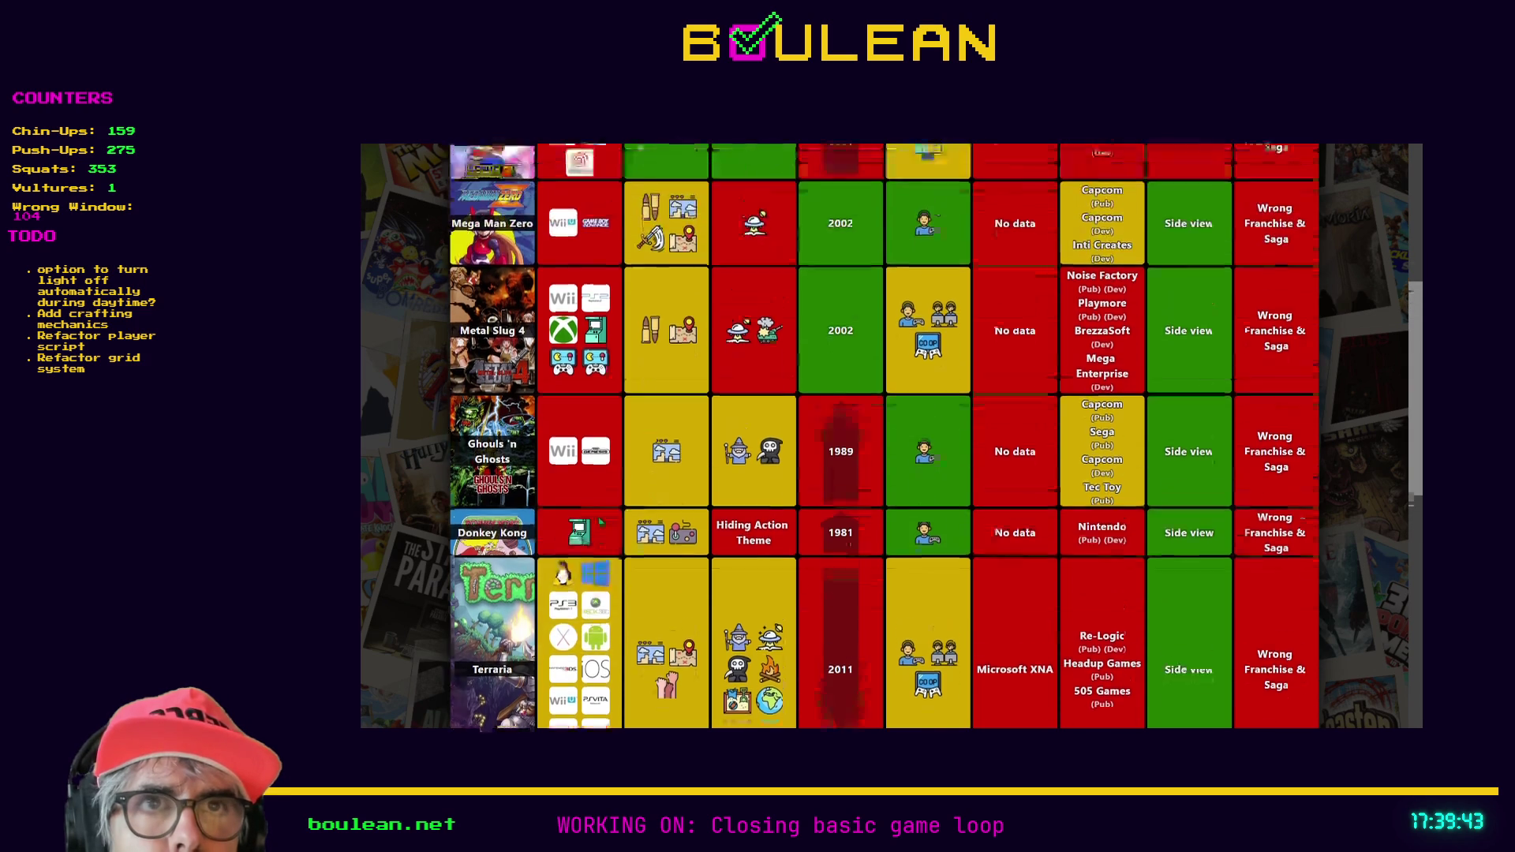
scroll(599, 522, "up", 2)
scroll(600, 521, "down", 3)
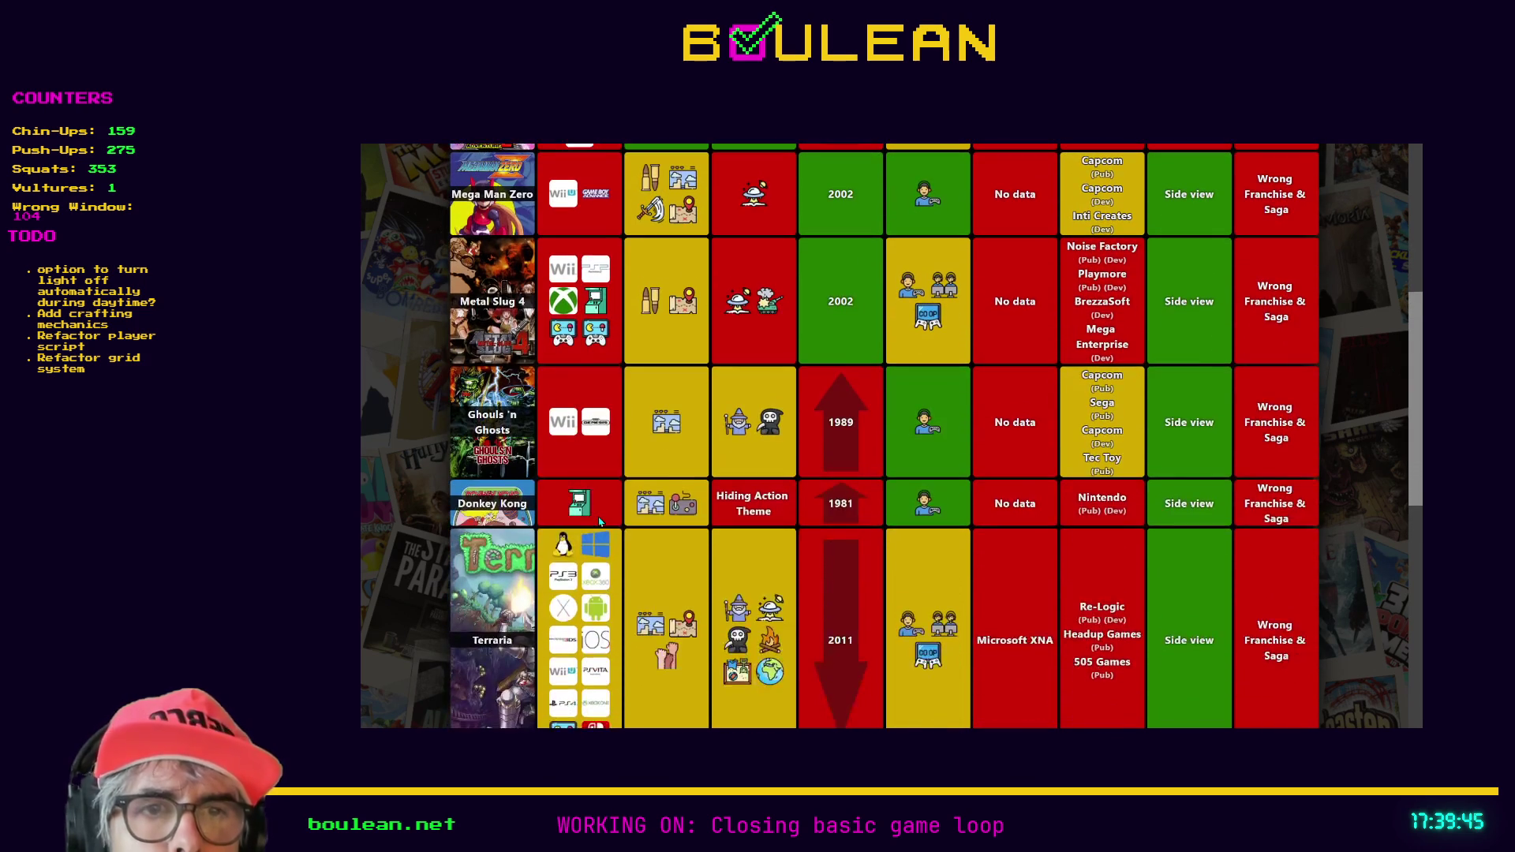
scroll(568, 602, "up", 4)
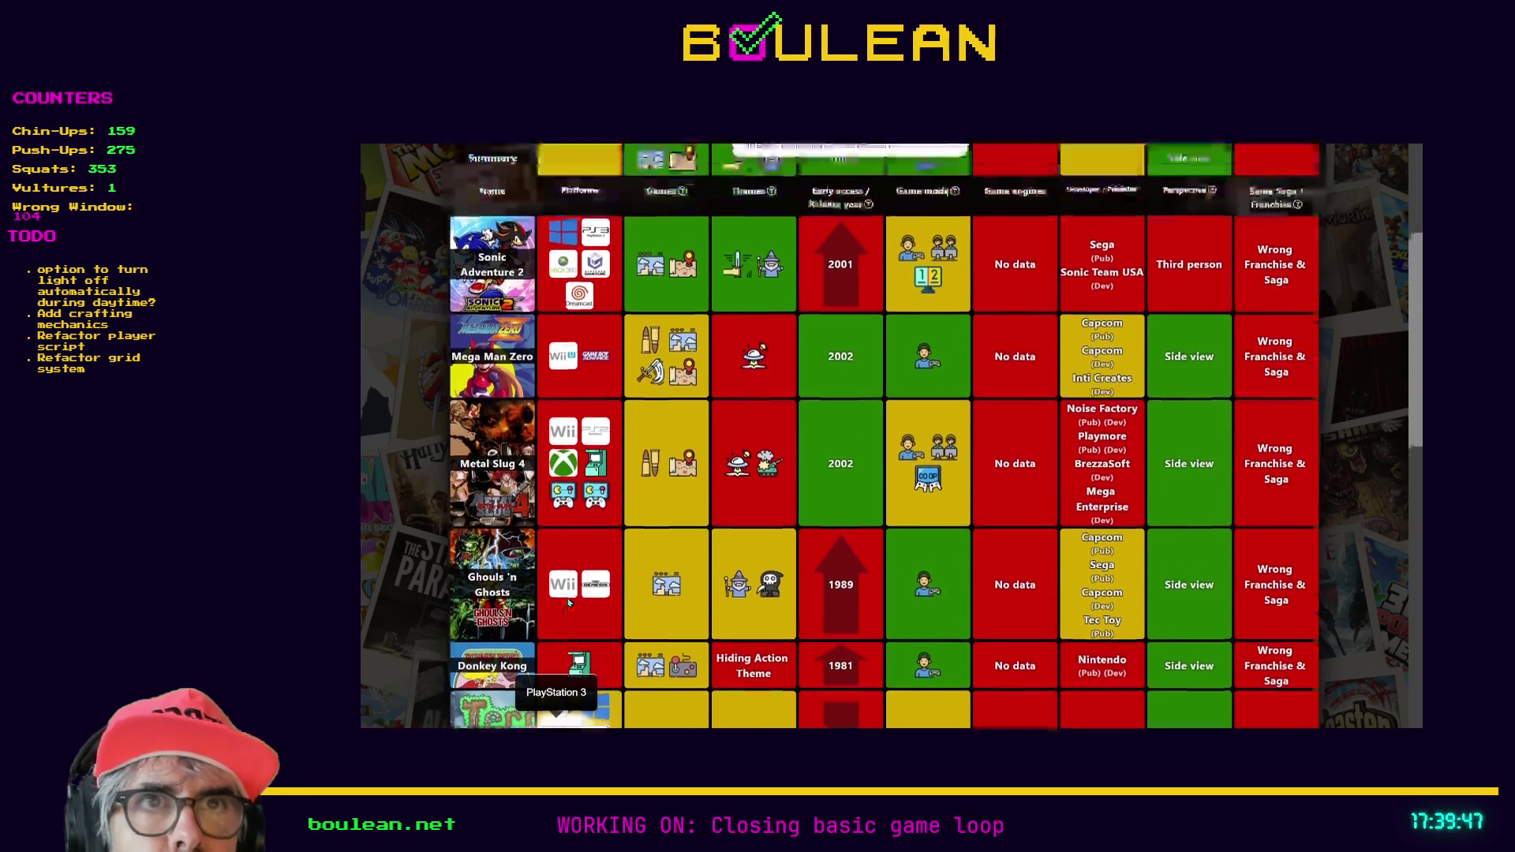
scroll(568, 602, "down", 5)
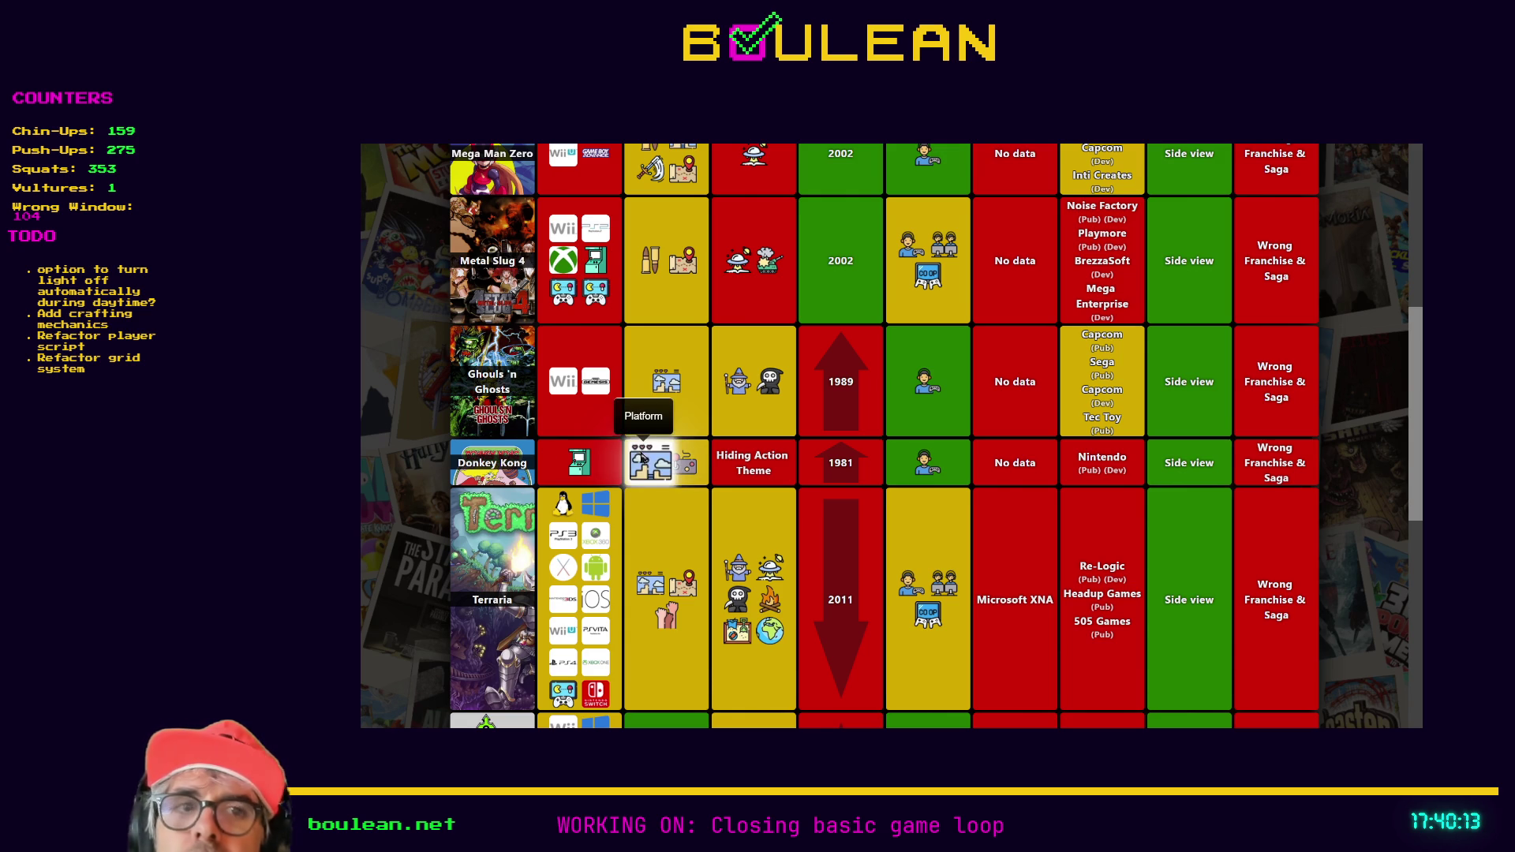
scroll(661, 472, "down", 1)
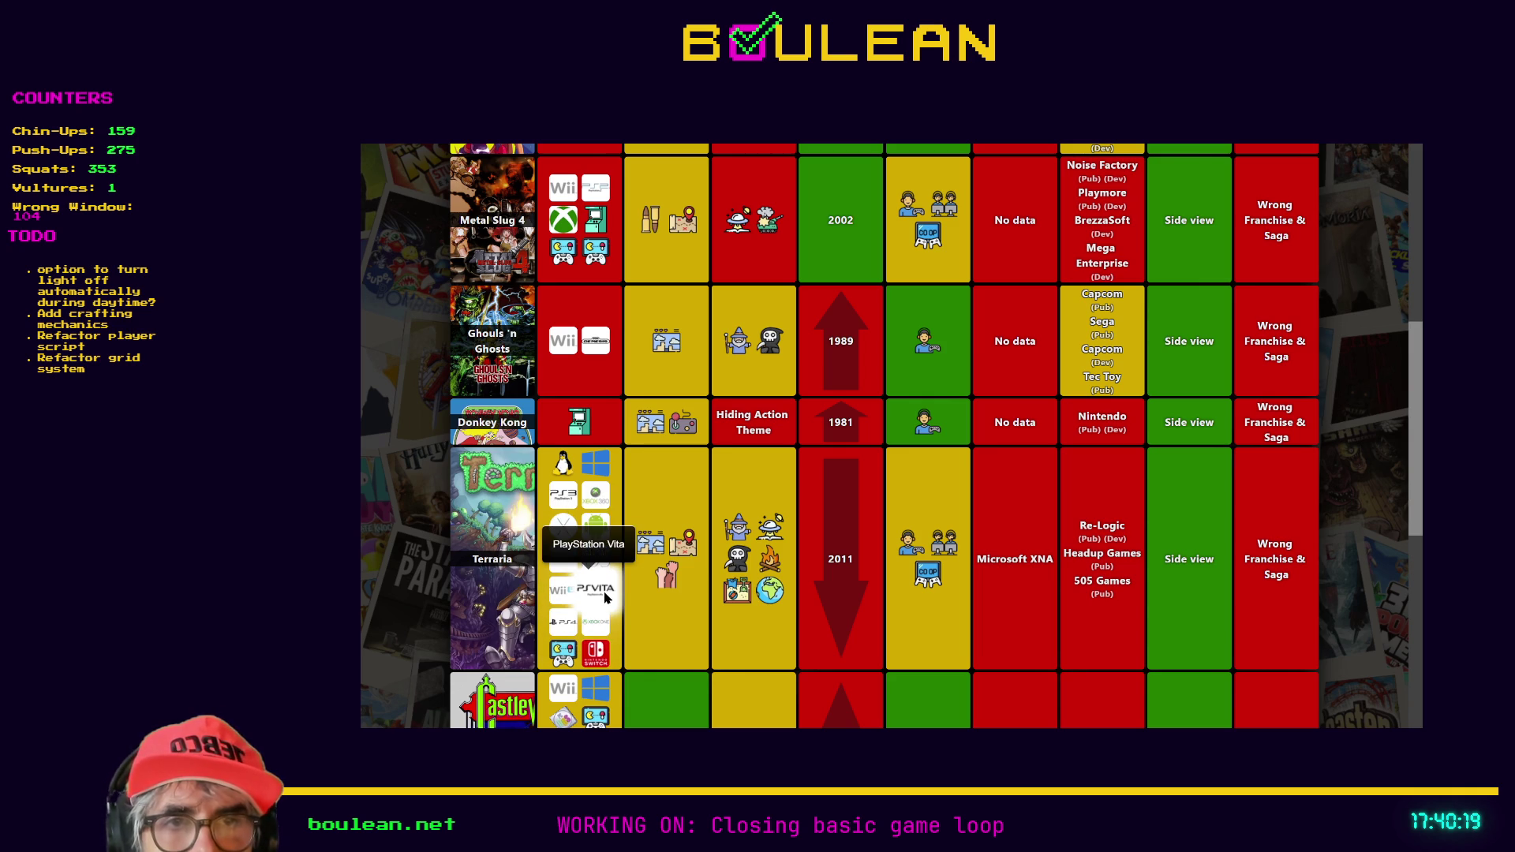
scroll(654, 545, "up", 2)
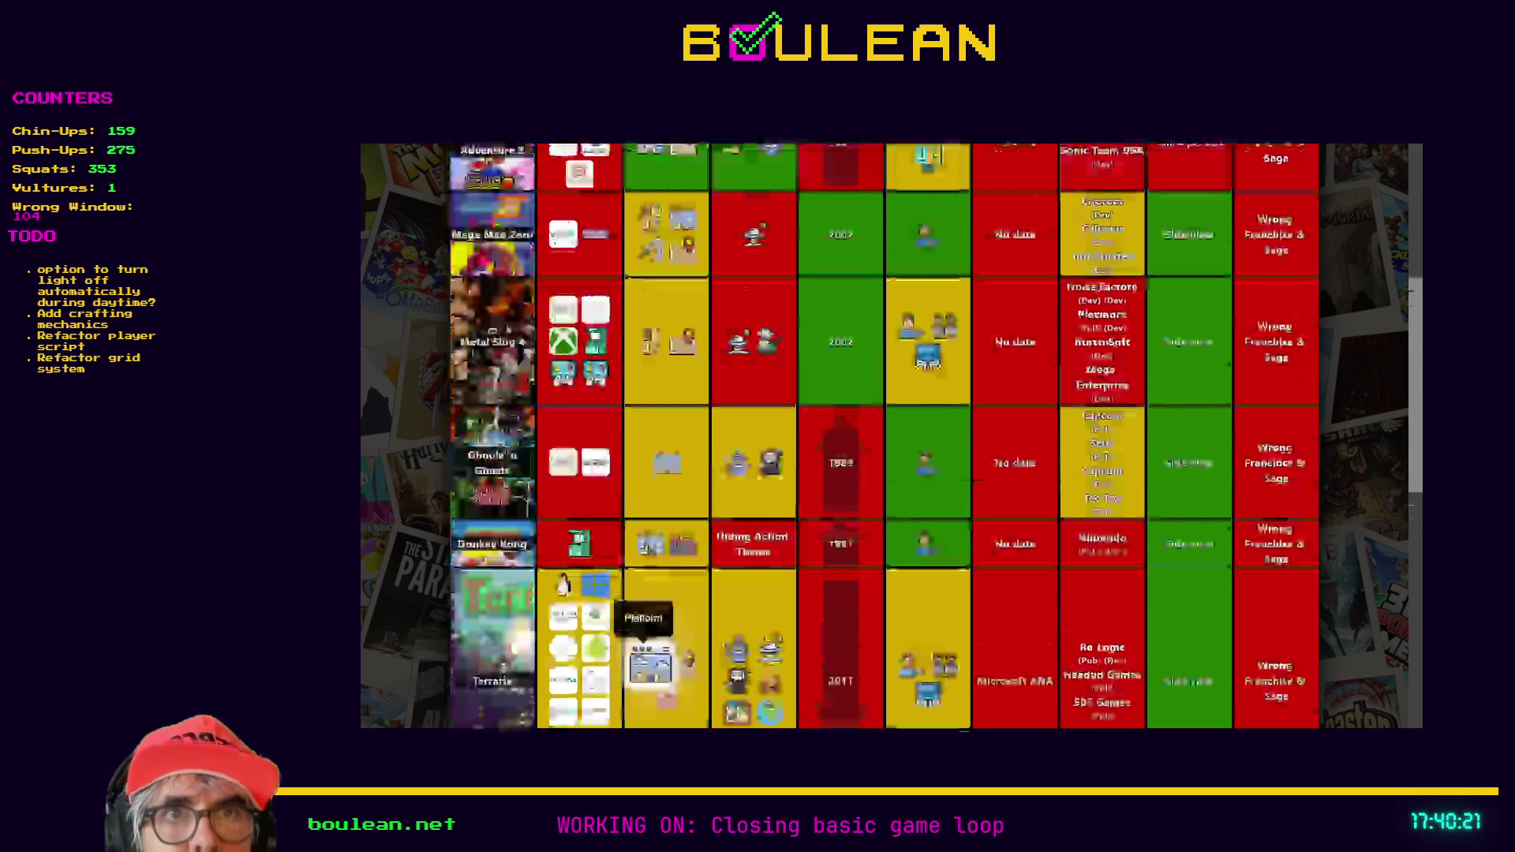
scroll(648, 552, "up", 2)
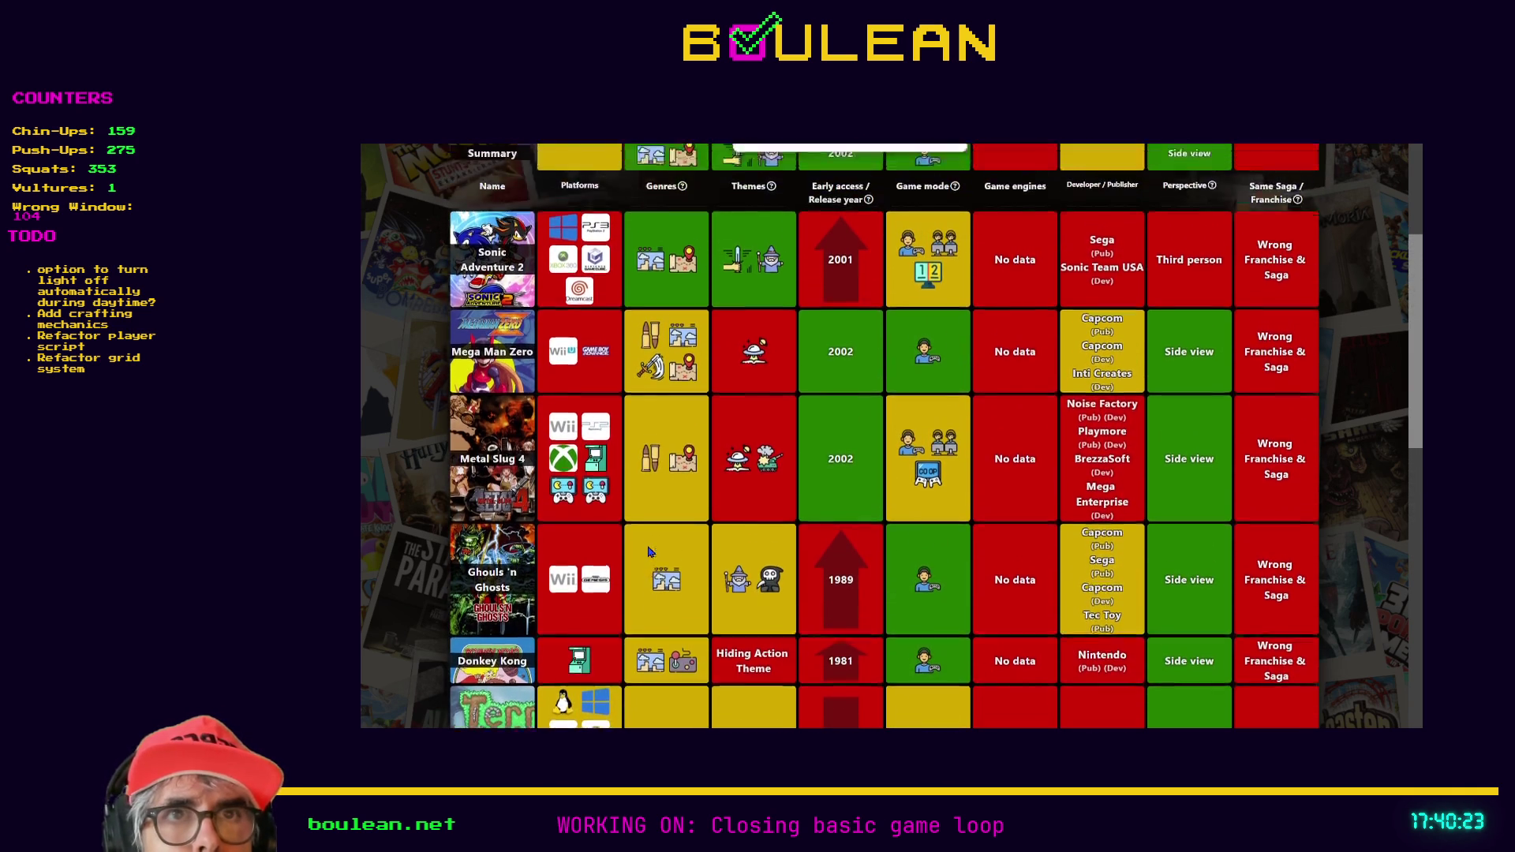
scroll(648, 552, "down", 3)
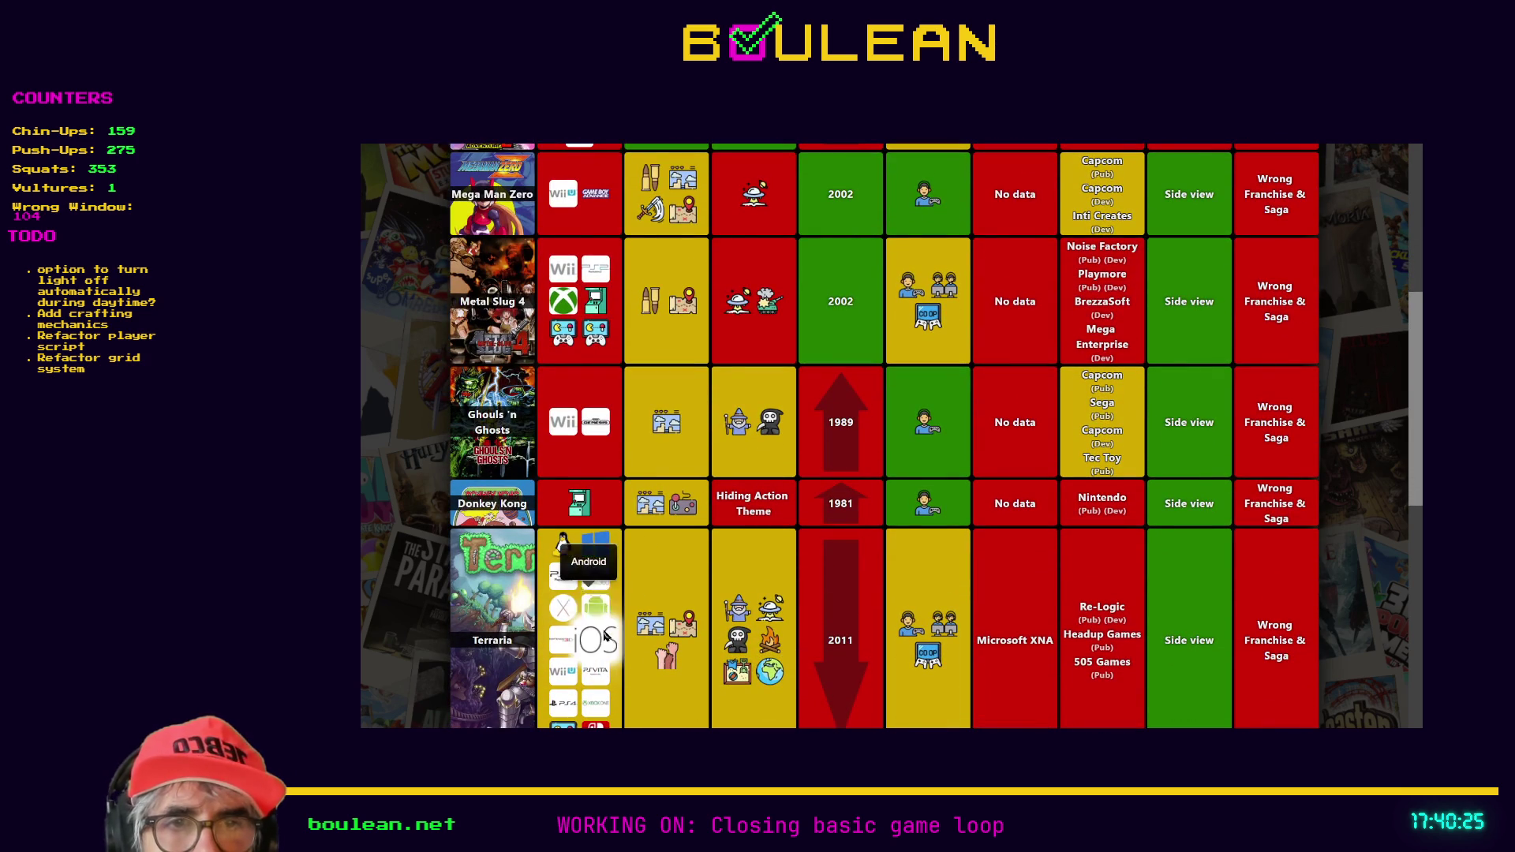
scroll(596, 664, "up", 1)
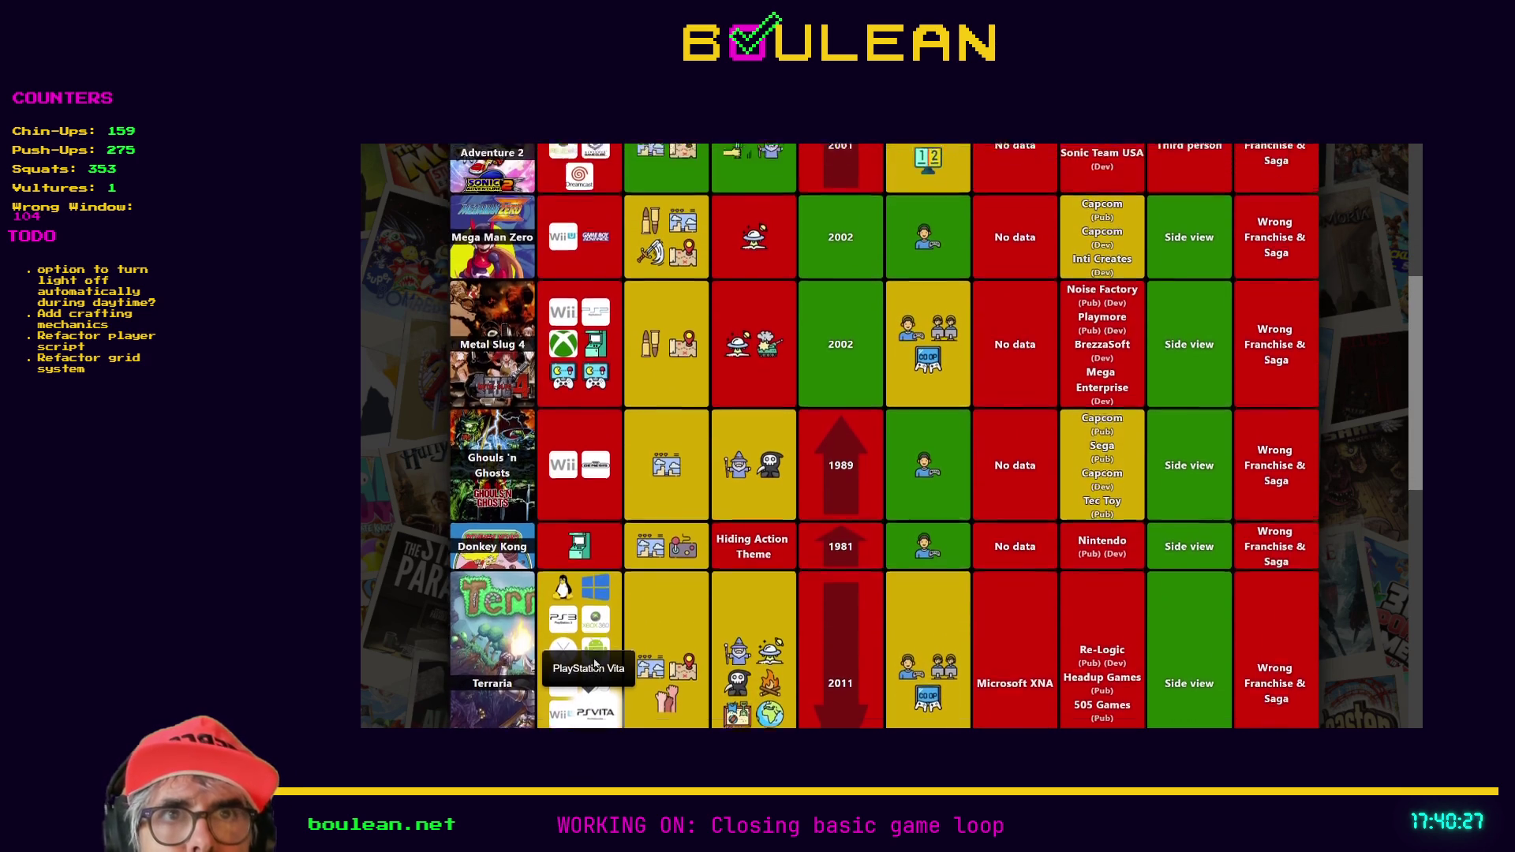
scroll(595, 664, "up", 2)
scroll(595, 665, "down", 2)
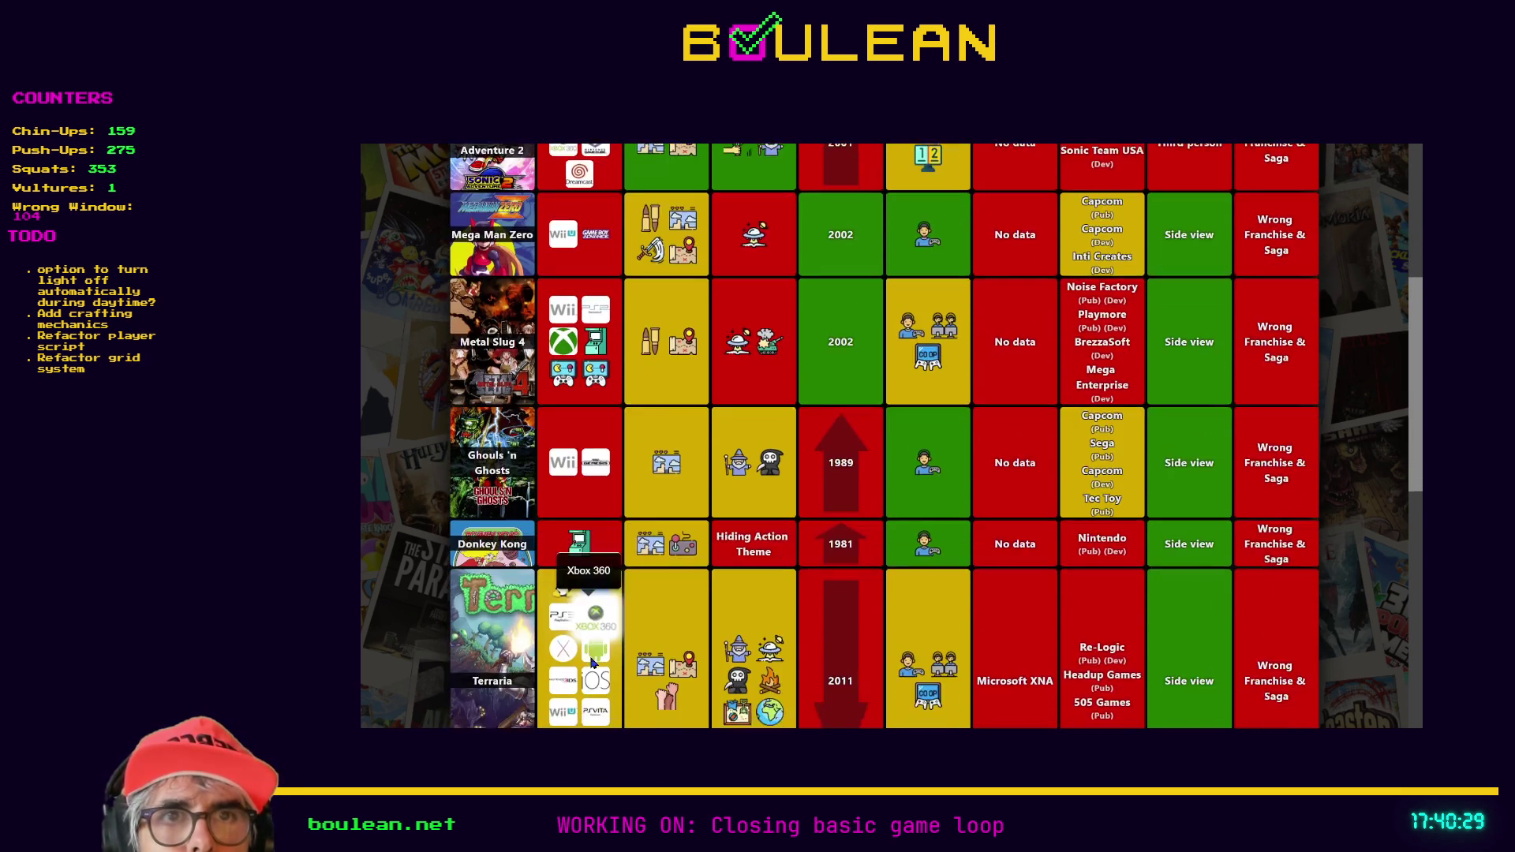
scroll(593, 663, "down", 2)
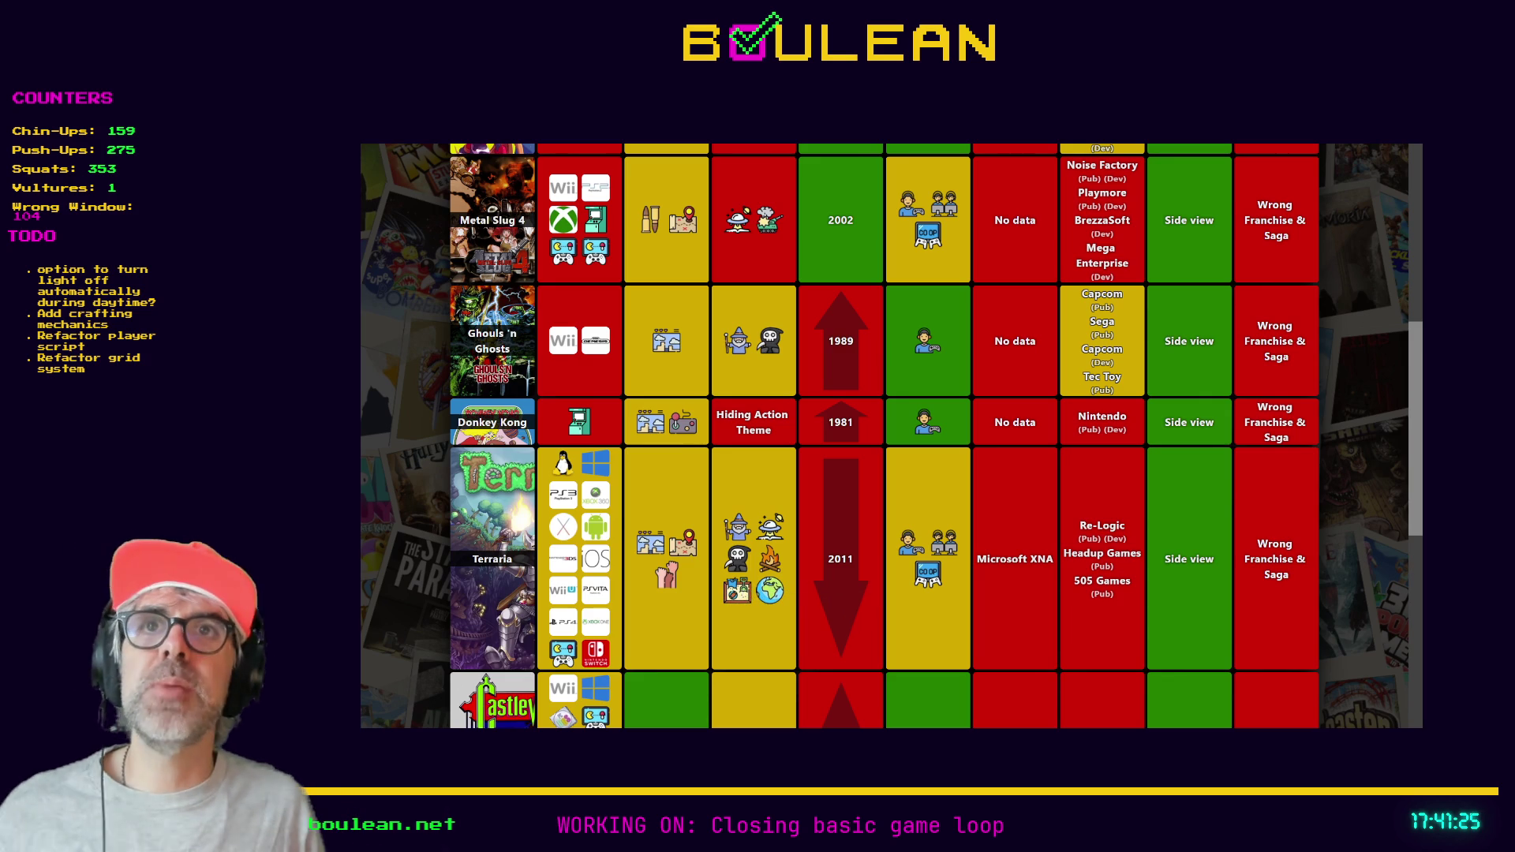
scroll(588, 584, "up", 3)
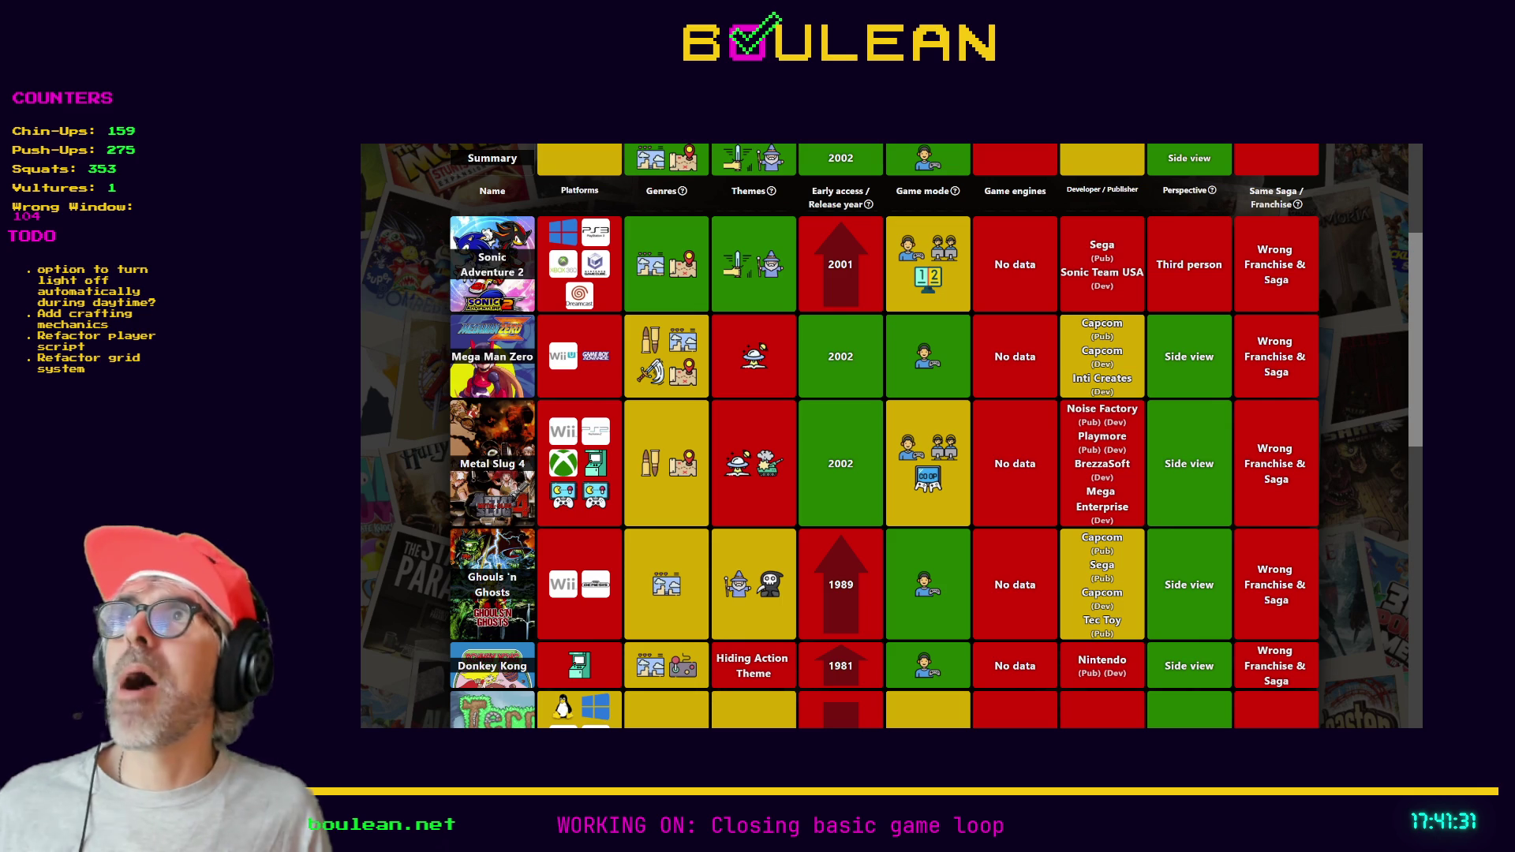
scroll(595, 302, "up", 1)
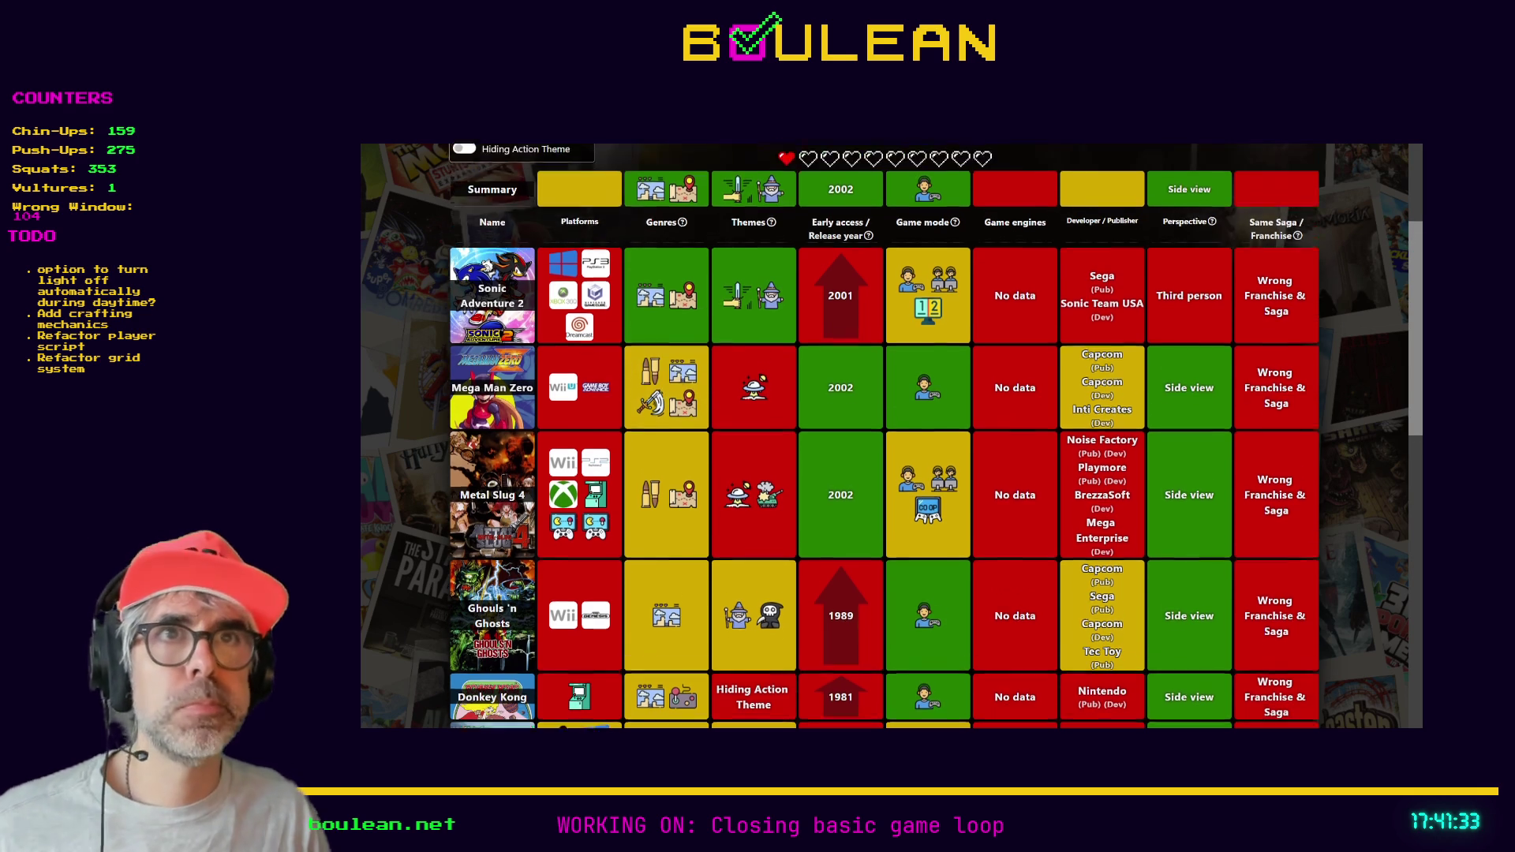
scroll(595, 303, "down", 4)
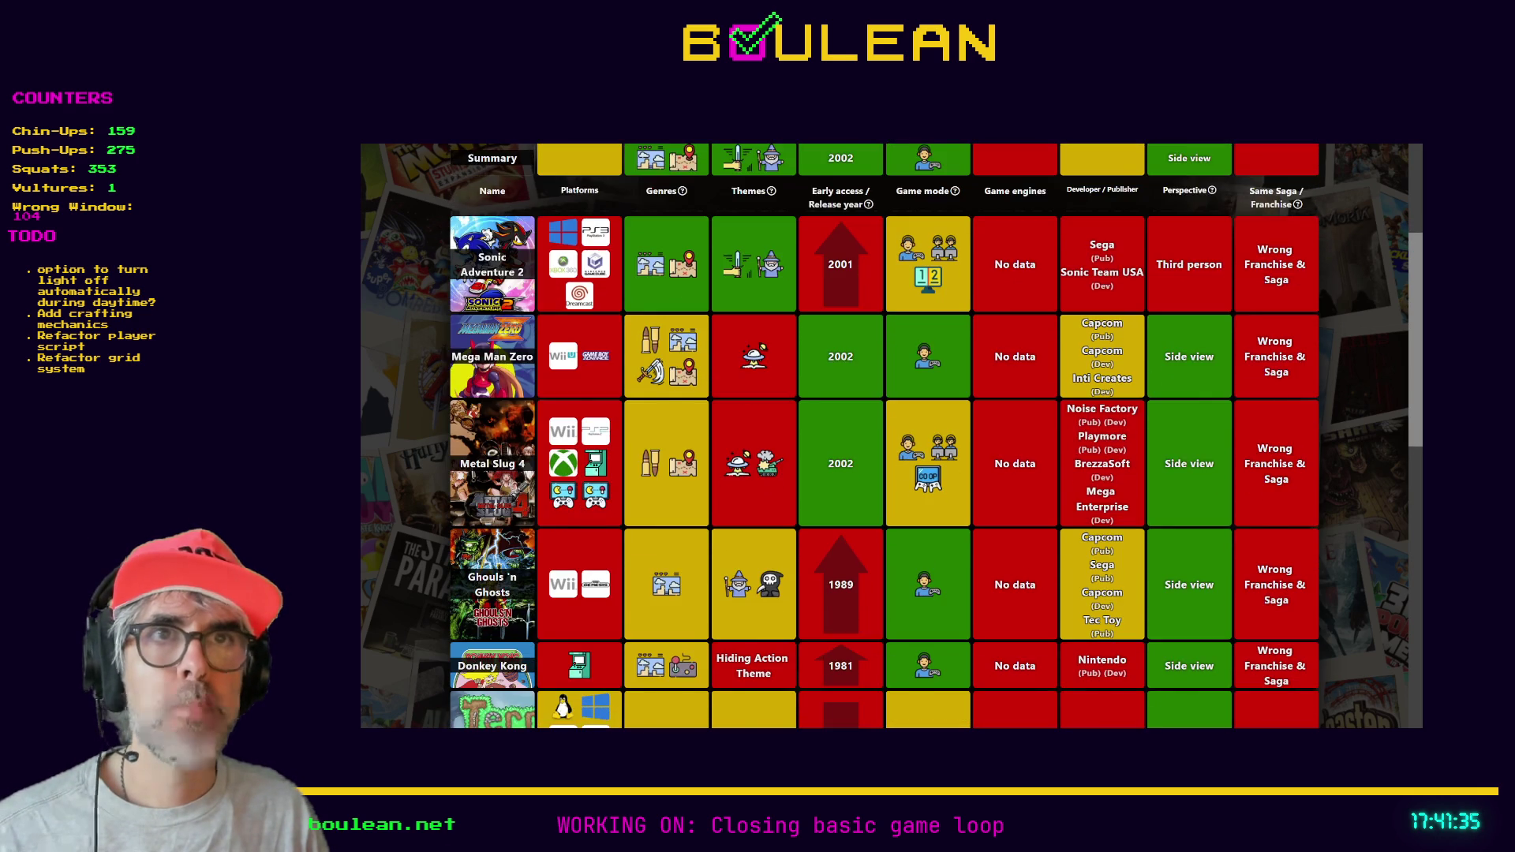
scroll(595, 331, "up", 3)
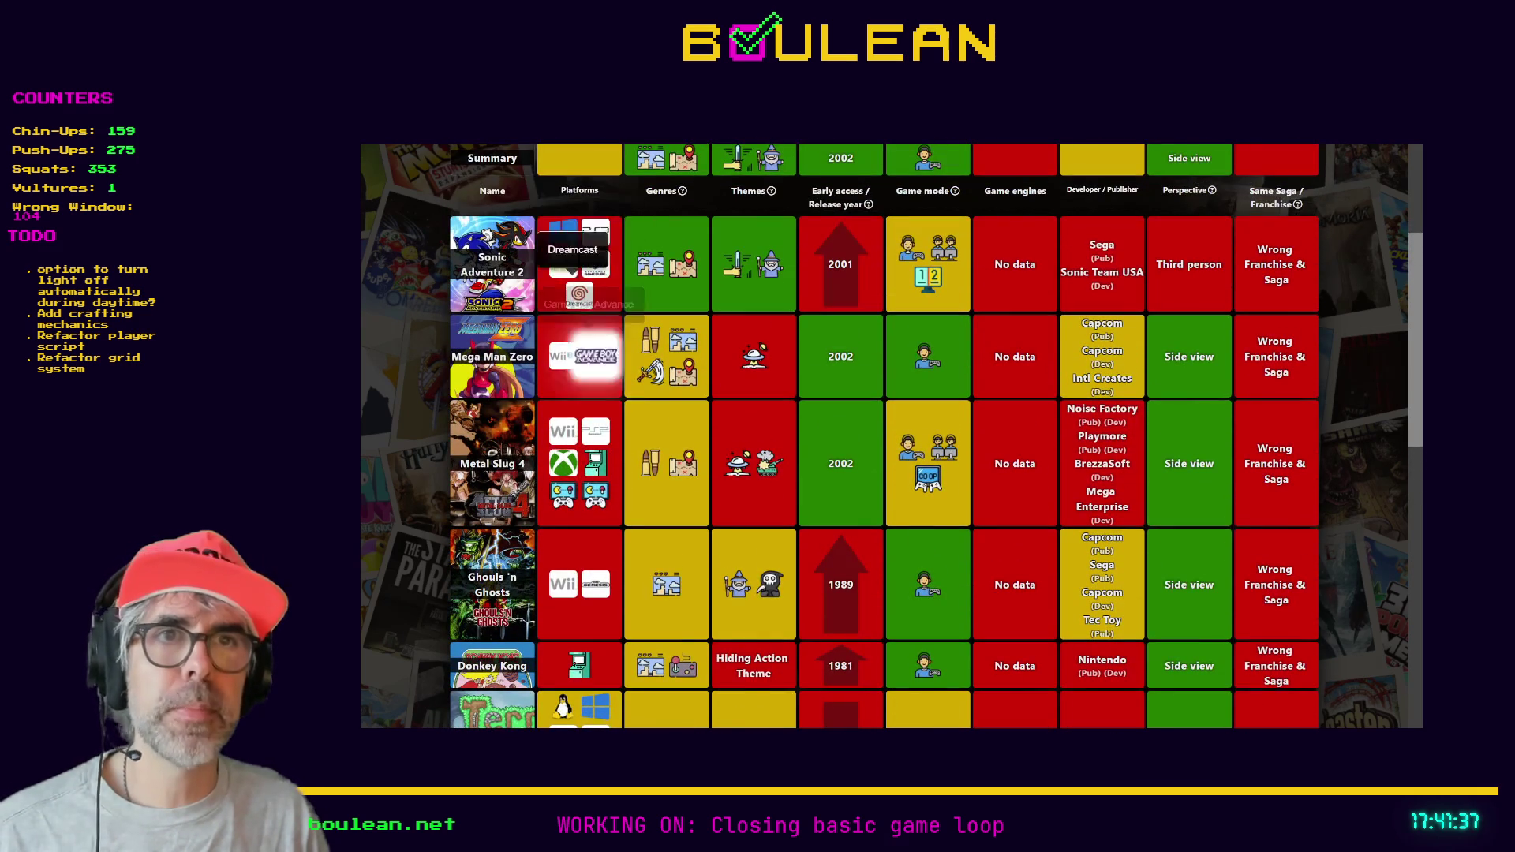
scroll(595, 331, "down", 5)
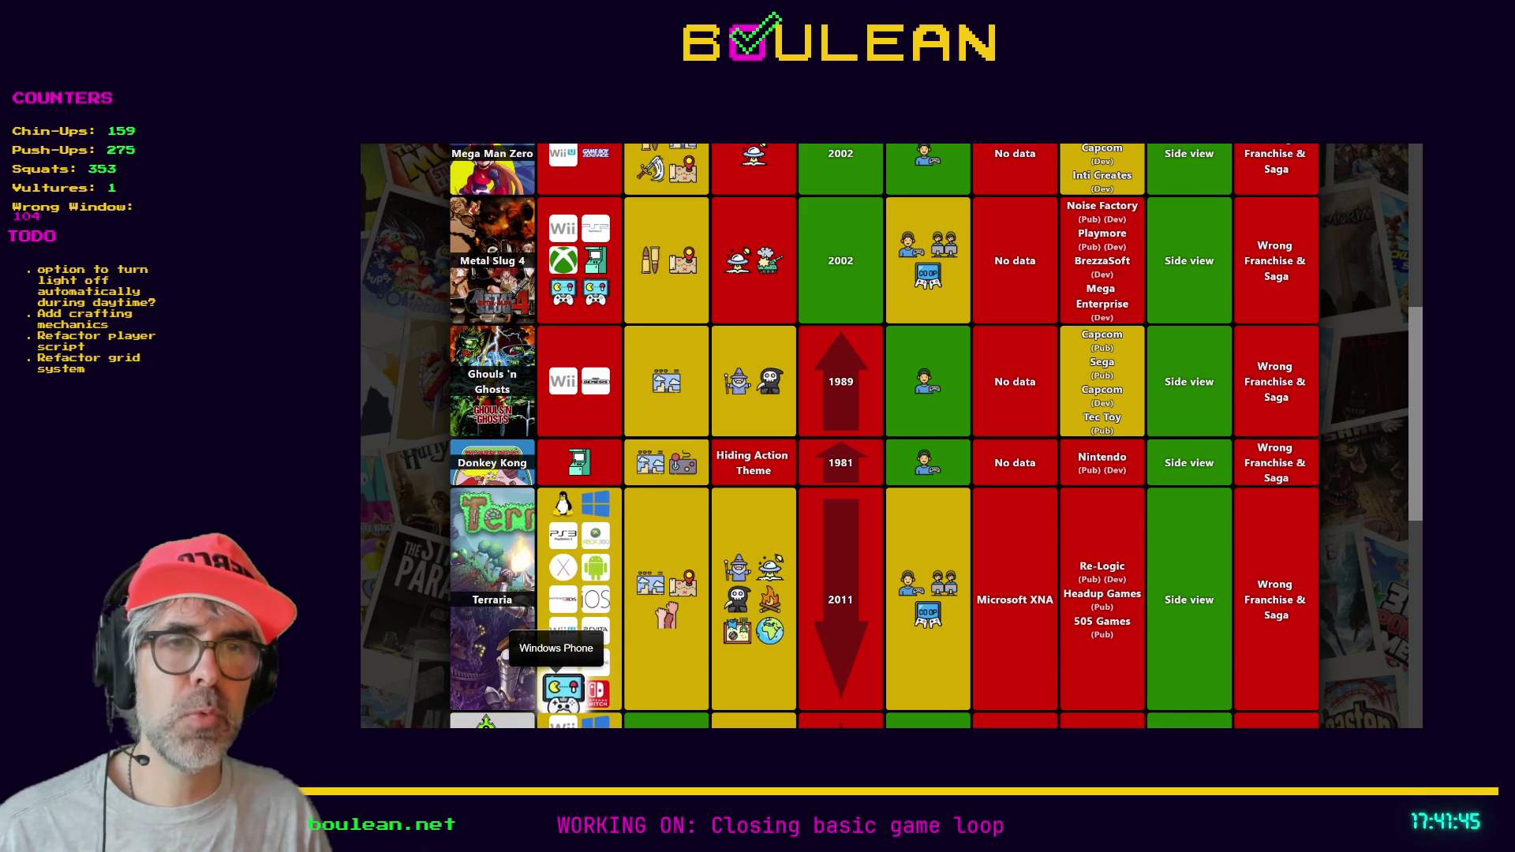
scroll(563, 686, "up", 3)
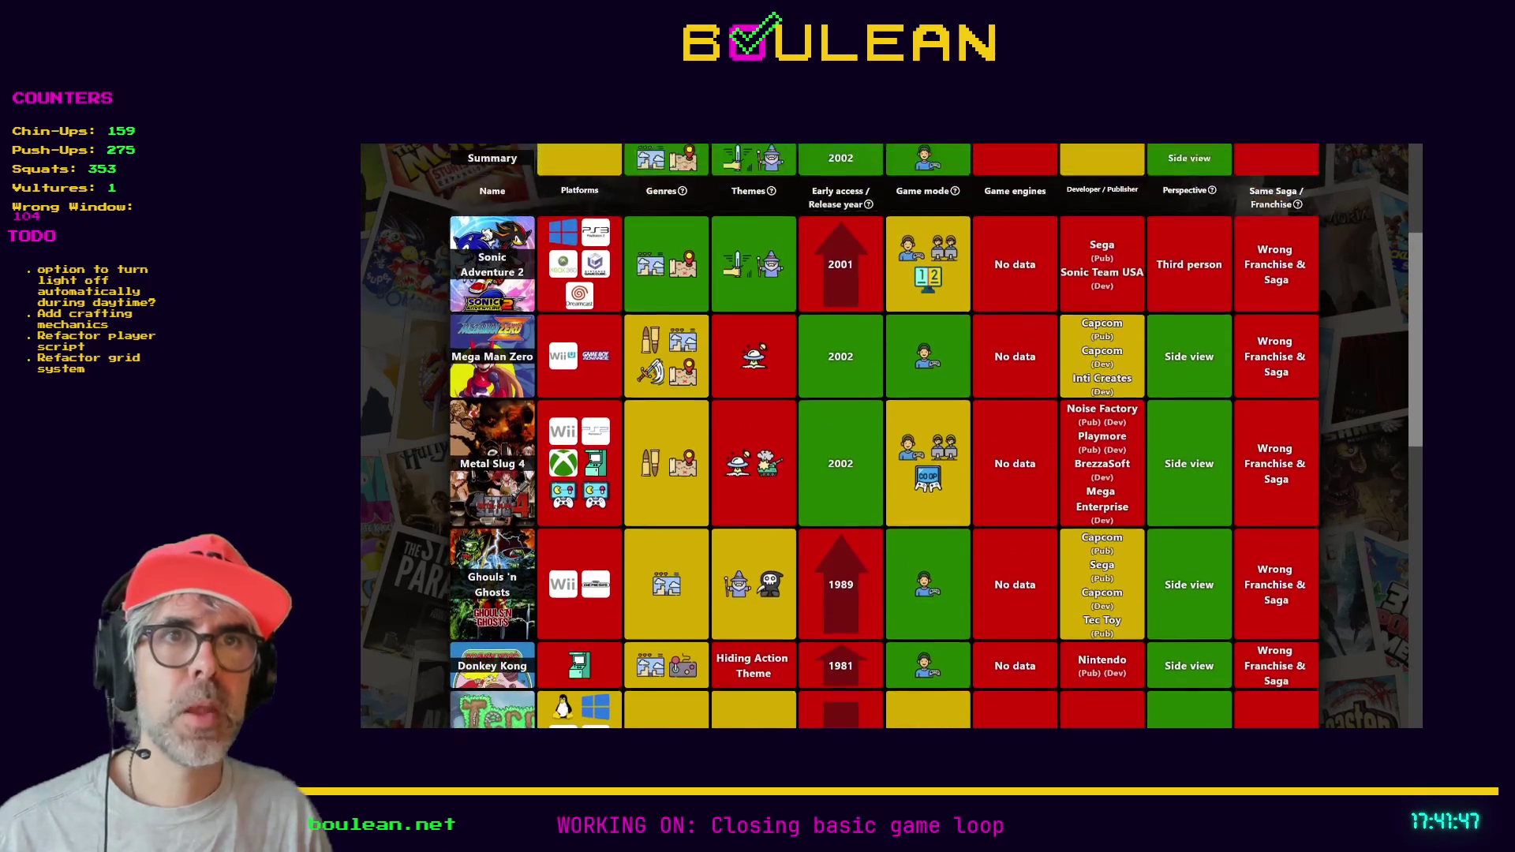
scroll(884, 436, "down", 2)
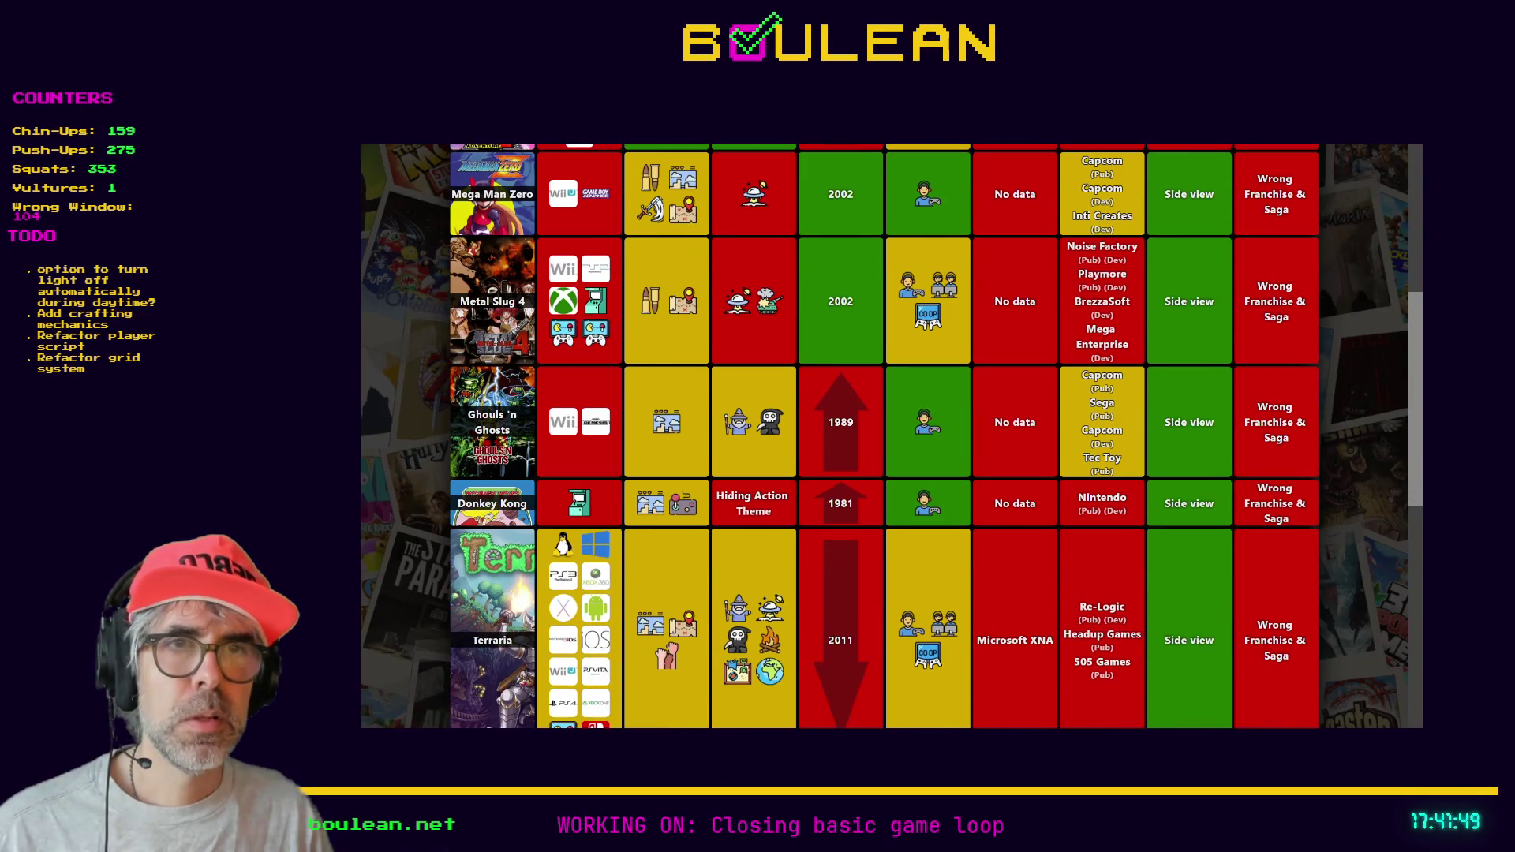
scroll(595, 654, "up", 2)
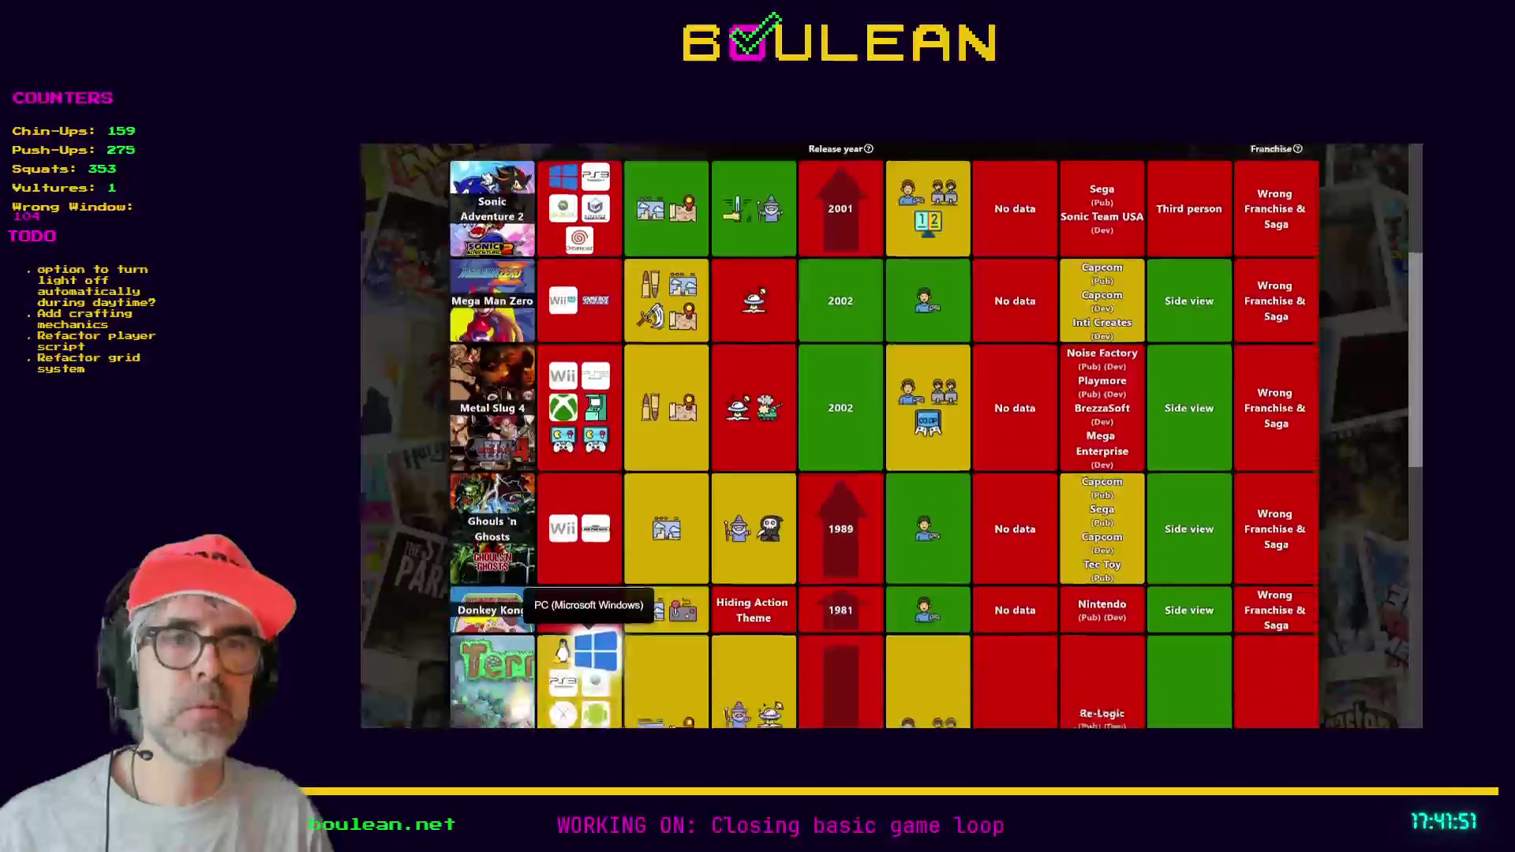
scroll(596, 653, "down", 1)
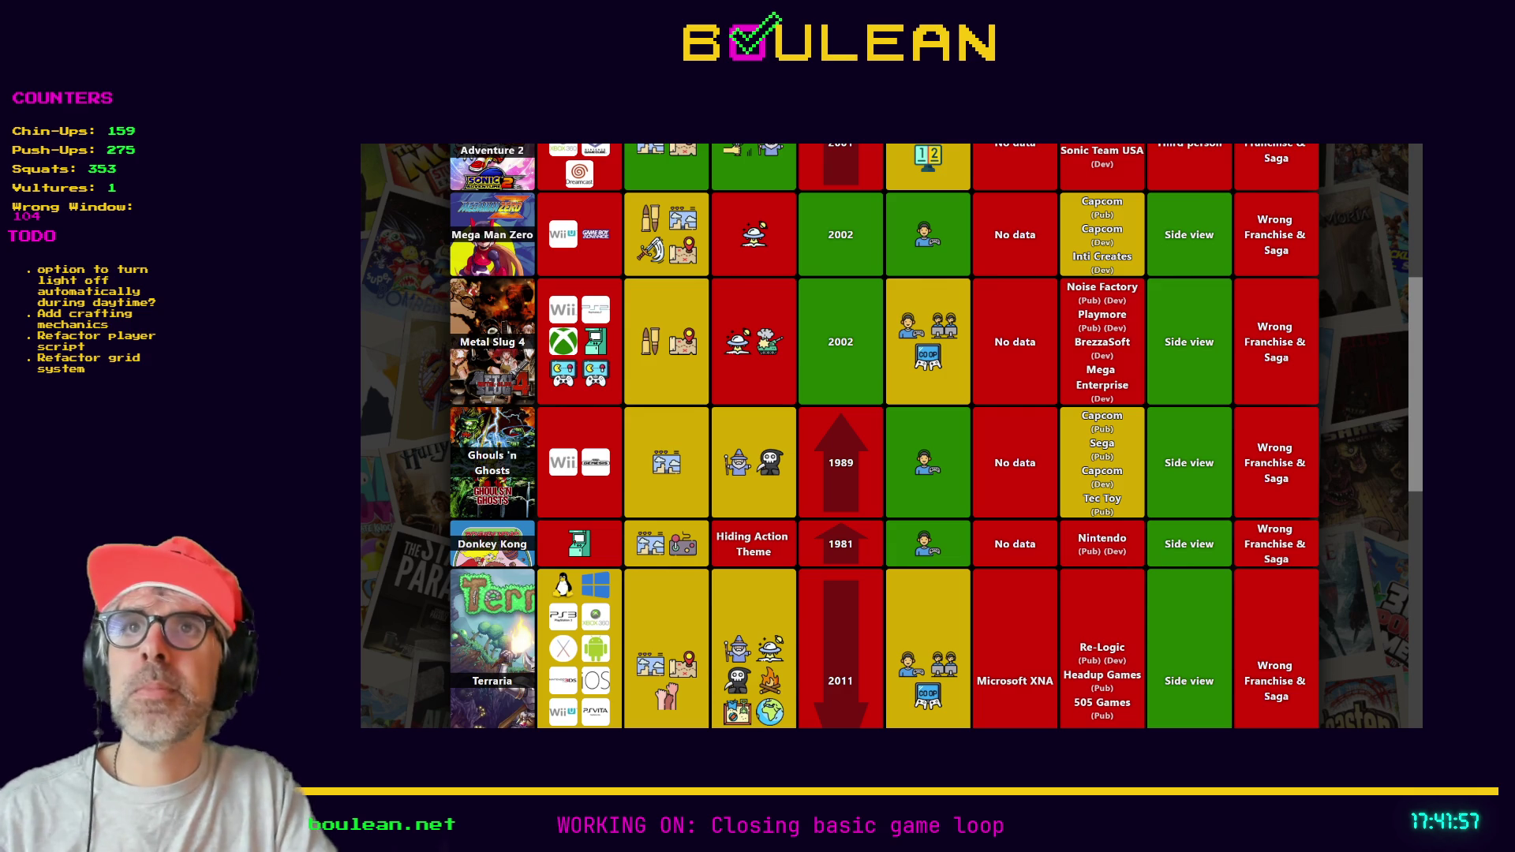
scroll(815, 330, "up", 5)
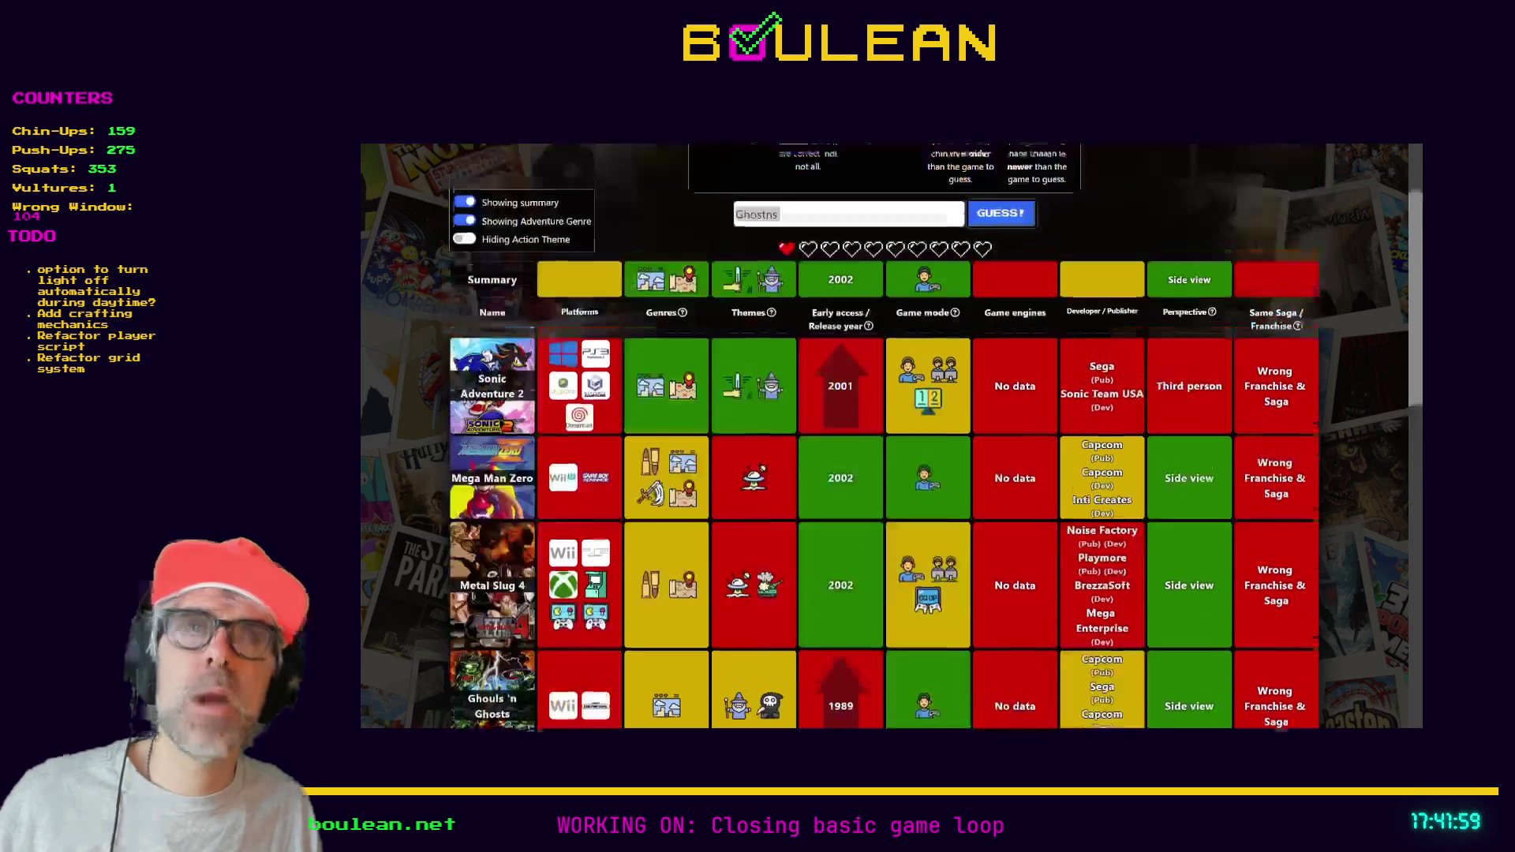
- Replace the leftover 'Ghostns' text and submit The Lion King as the final guess
left_click(815, 330)
key("ctrl+a")
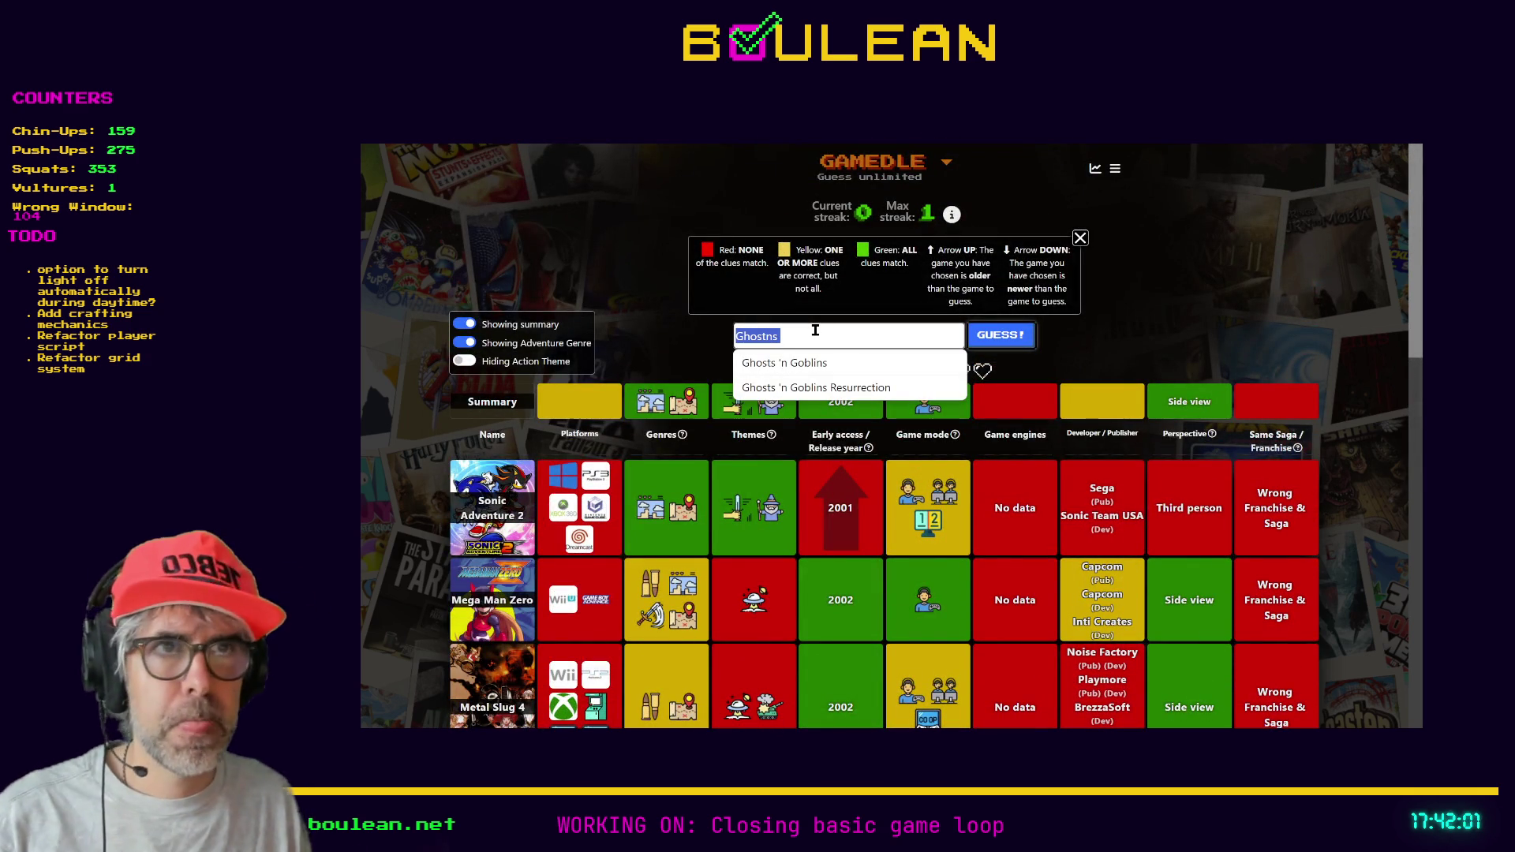
type("The Lion King")
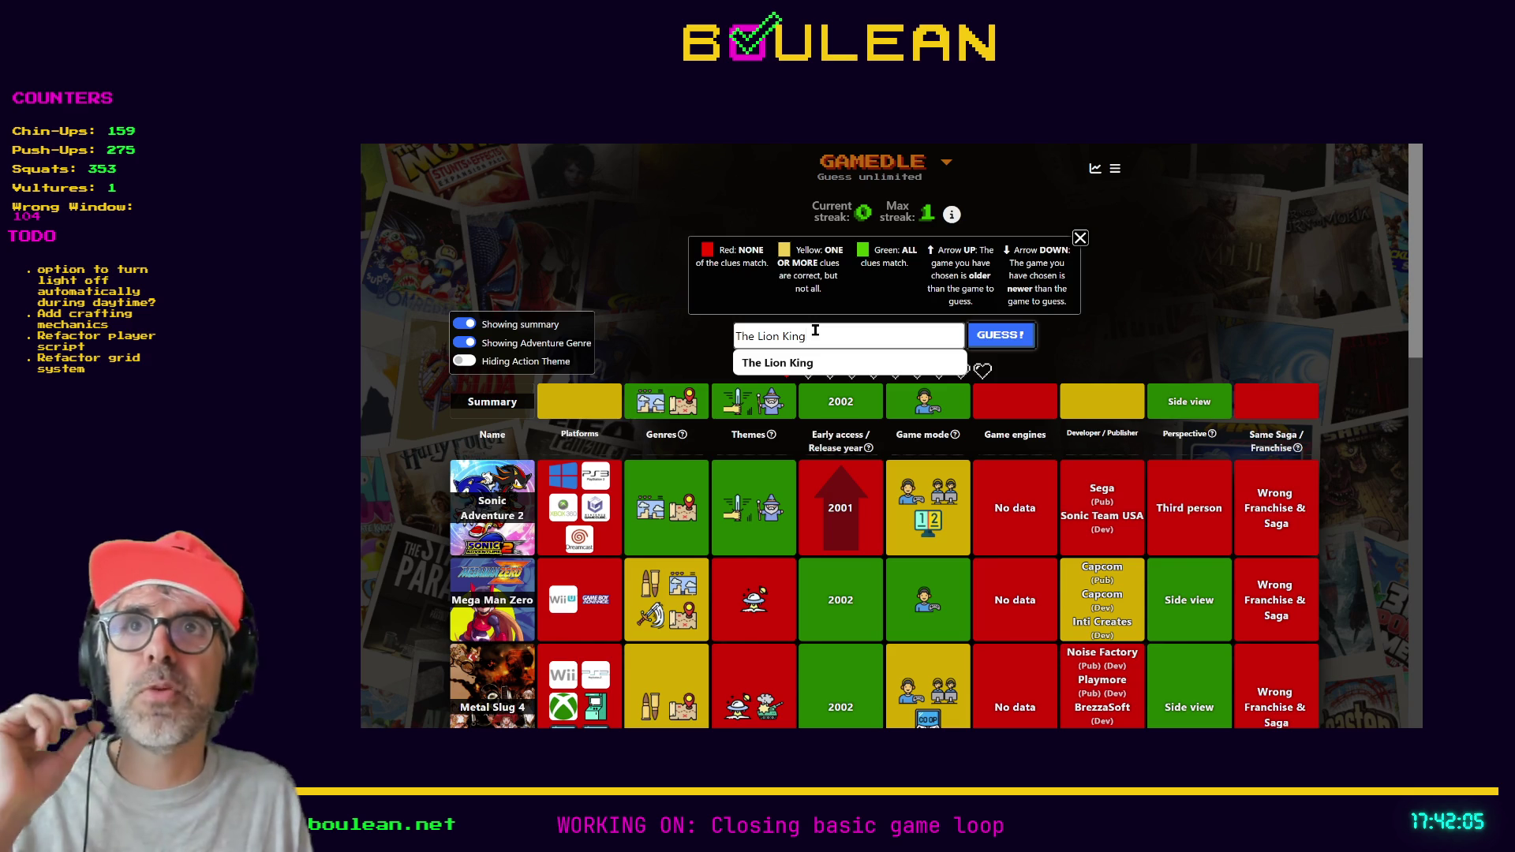
left_click(779, 368)
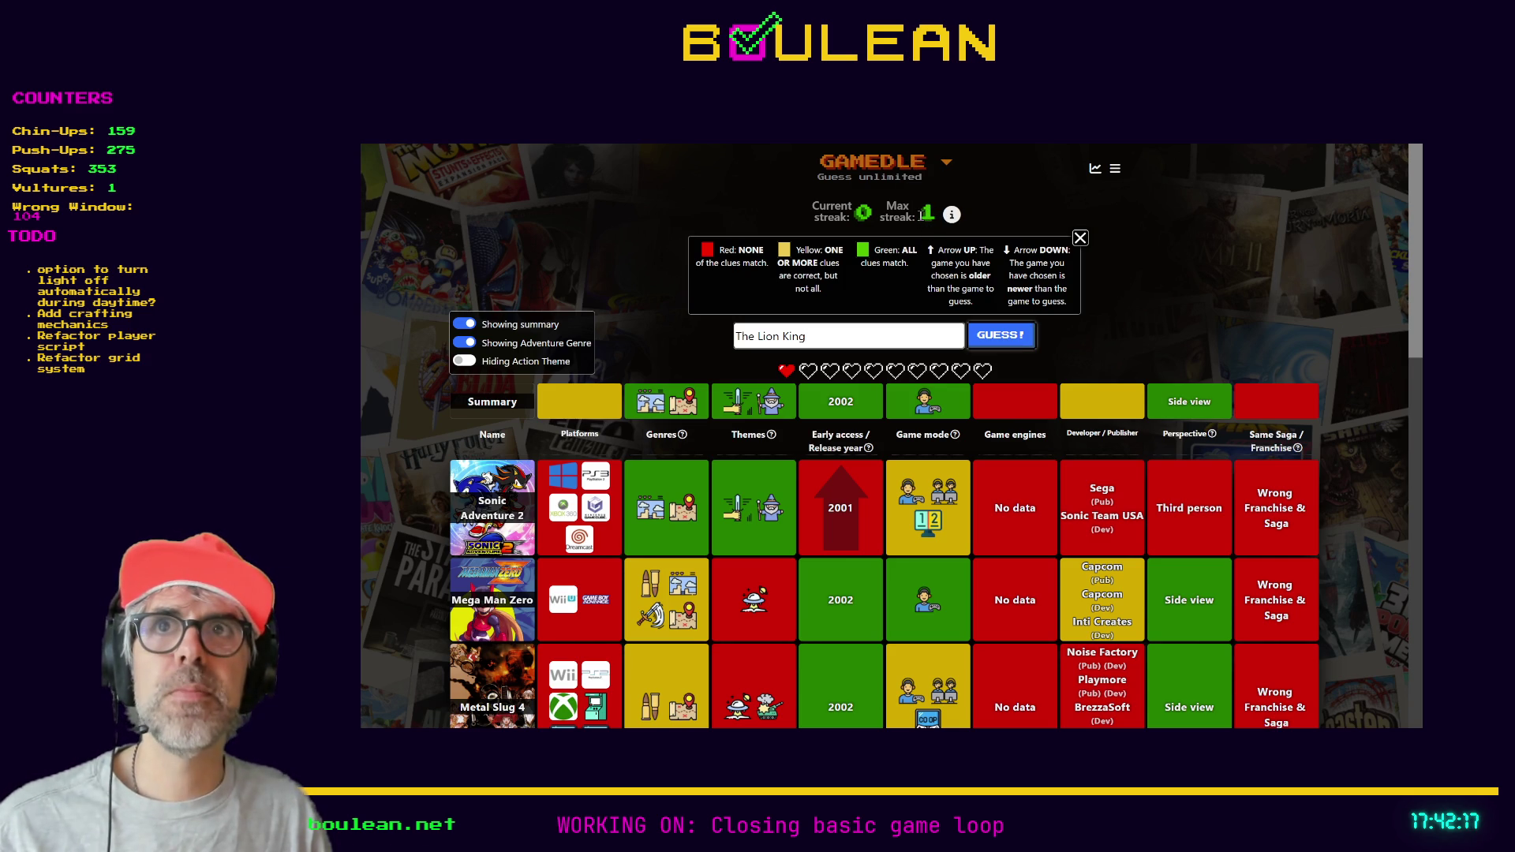
mouse_move(954, 219)
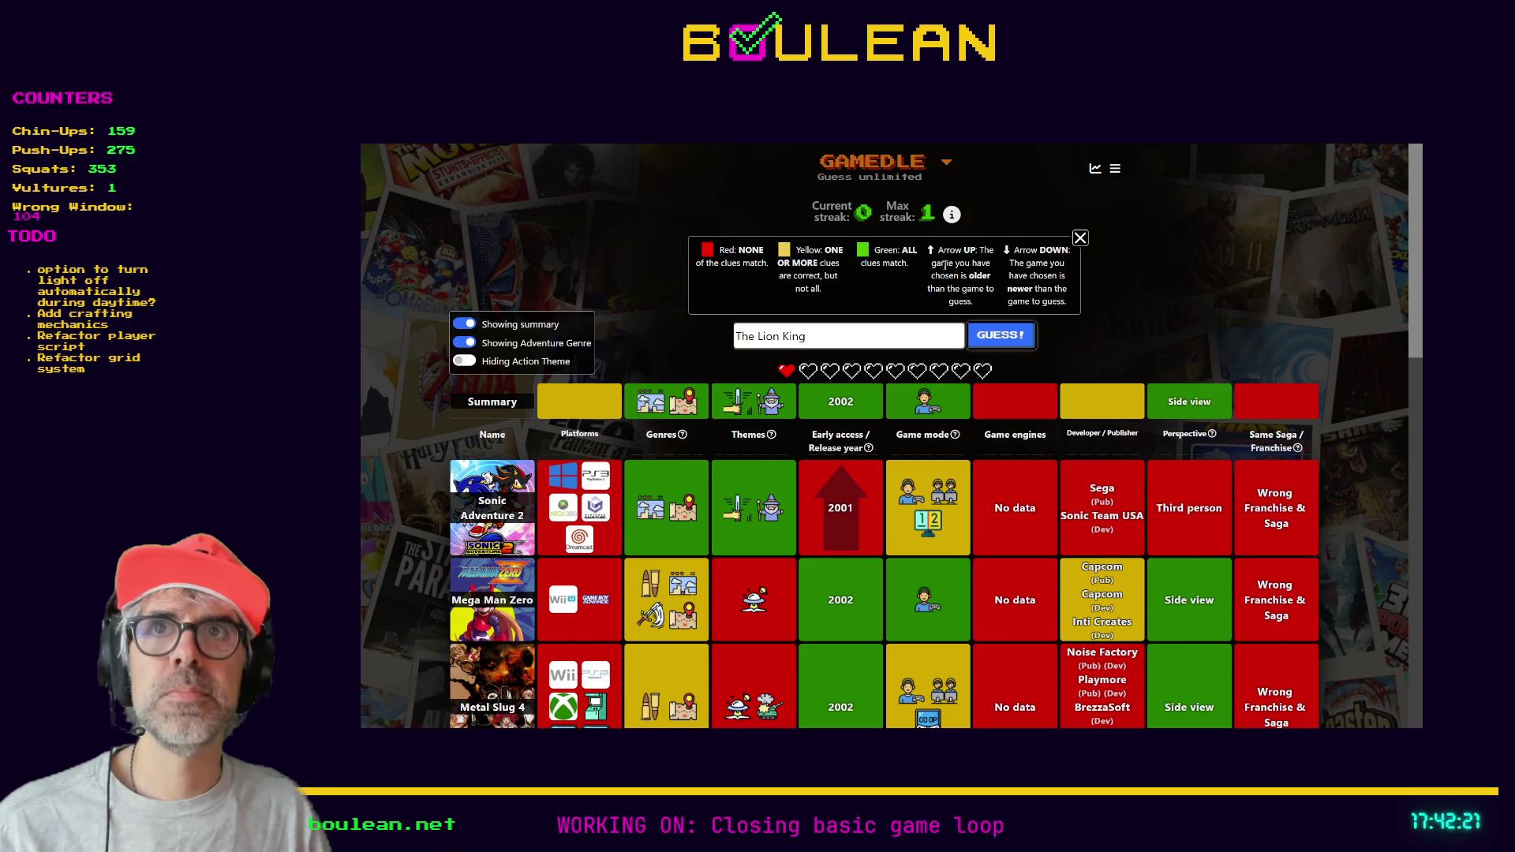
left_click(1011, 345)
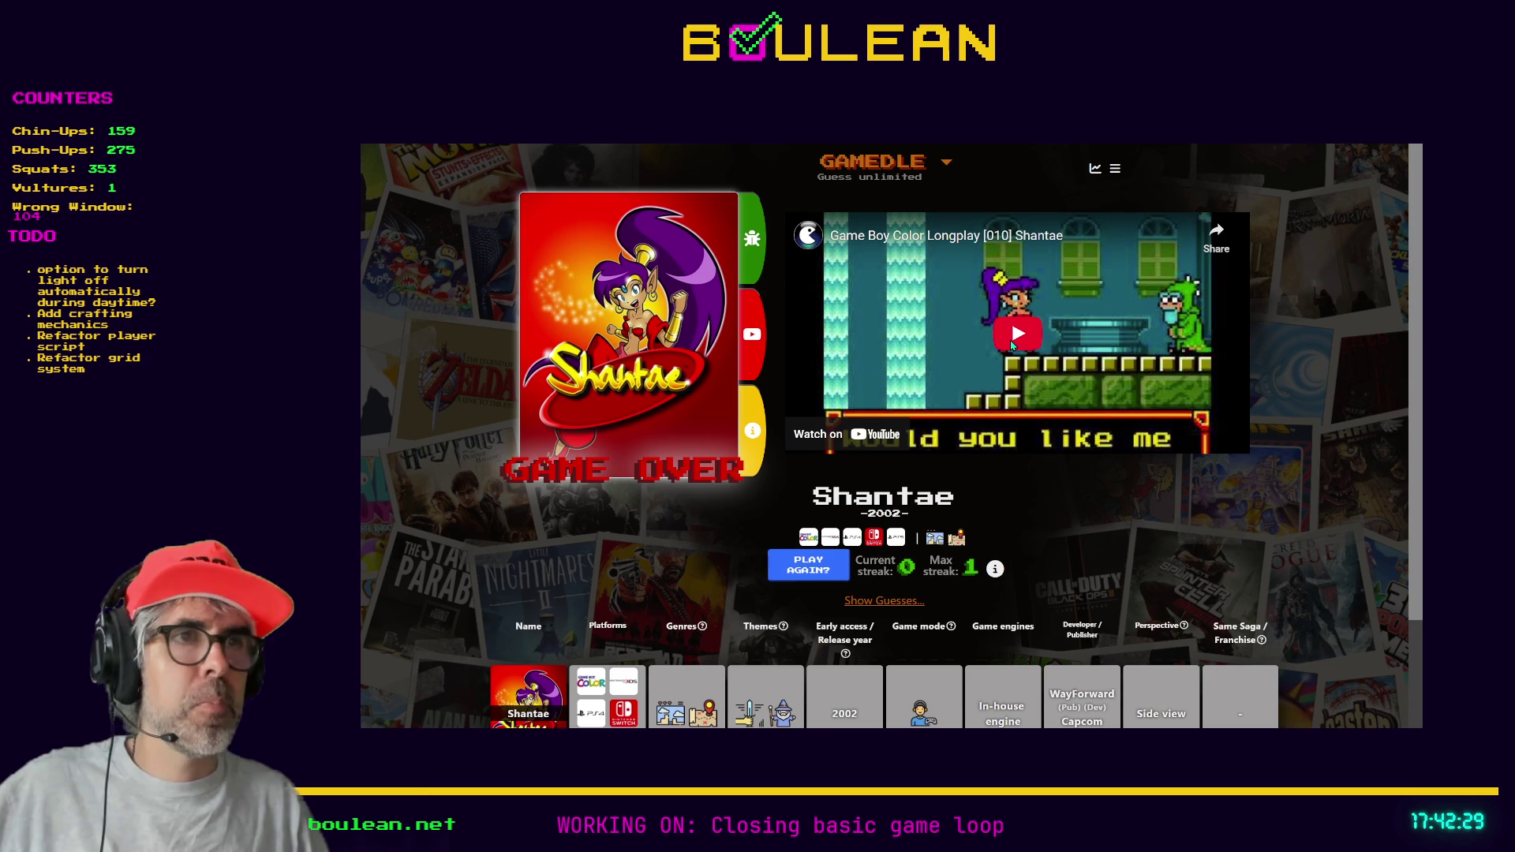
scroll(920, 370, "down", 2)
scroll(920, 371, "down", 1)
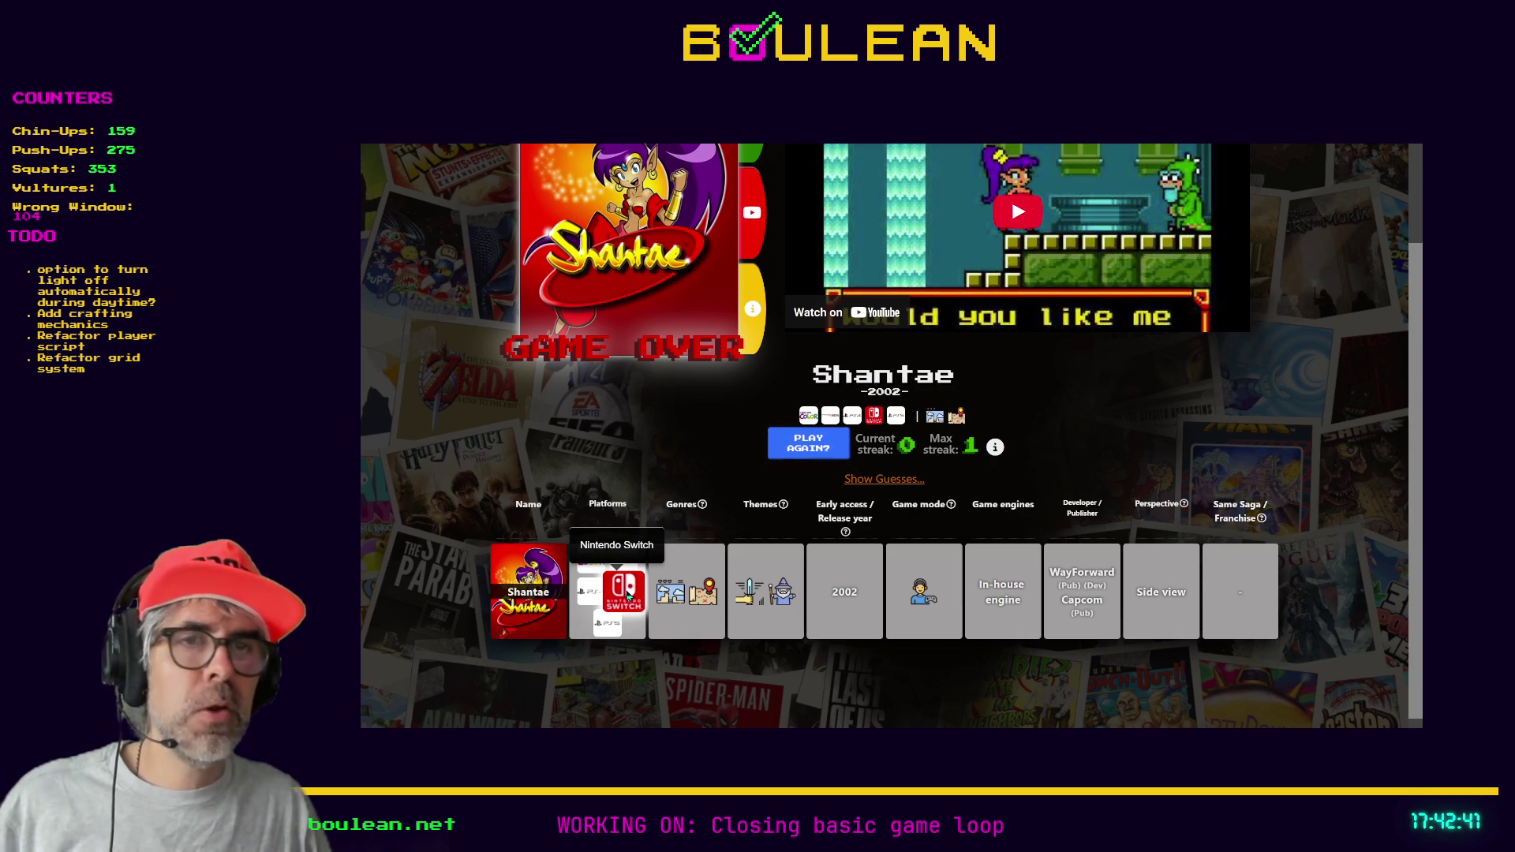
scroll(551, 494, "up", 2)
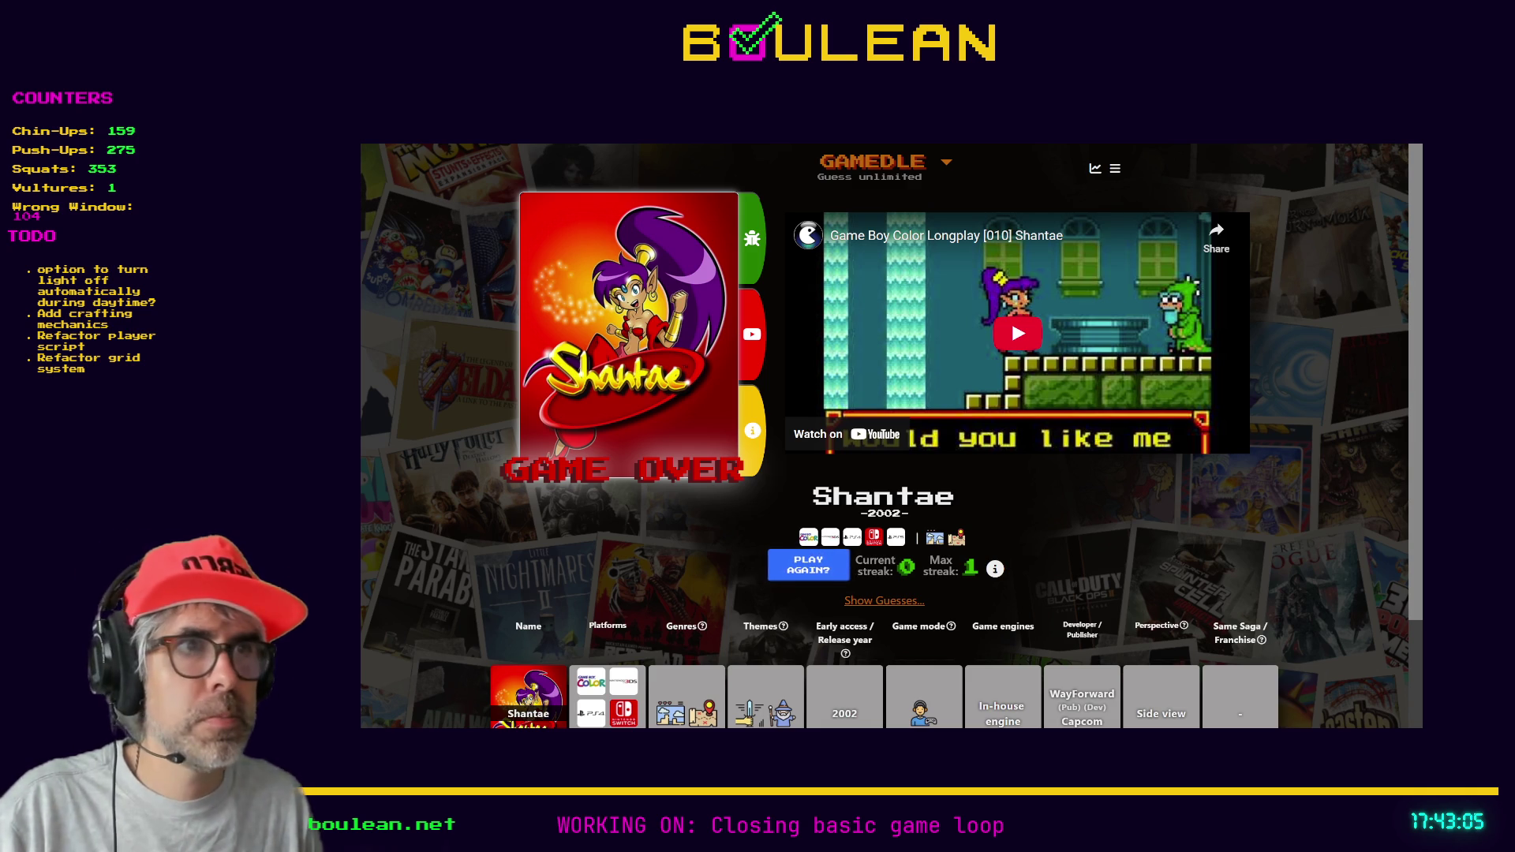
- Play the Shantae longplay video fullscreen and skip ahead to about 31 minutes
left_click(1168, 396)
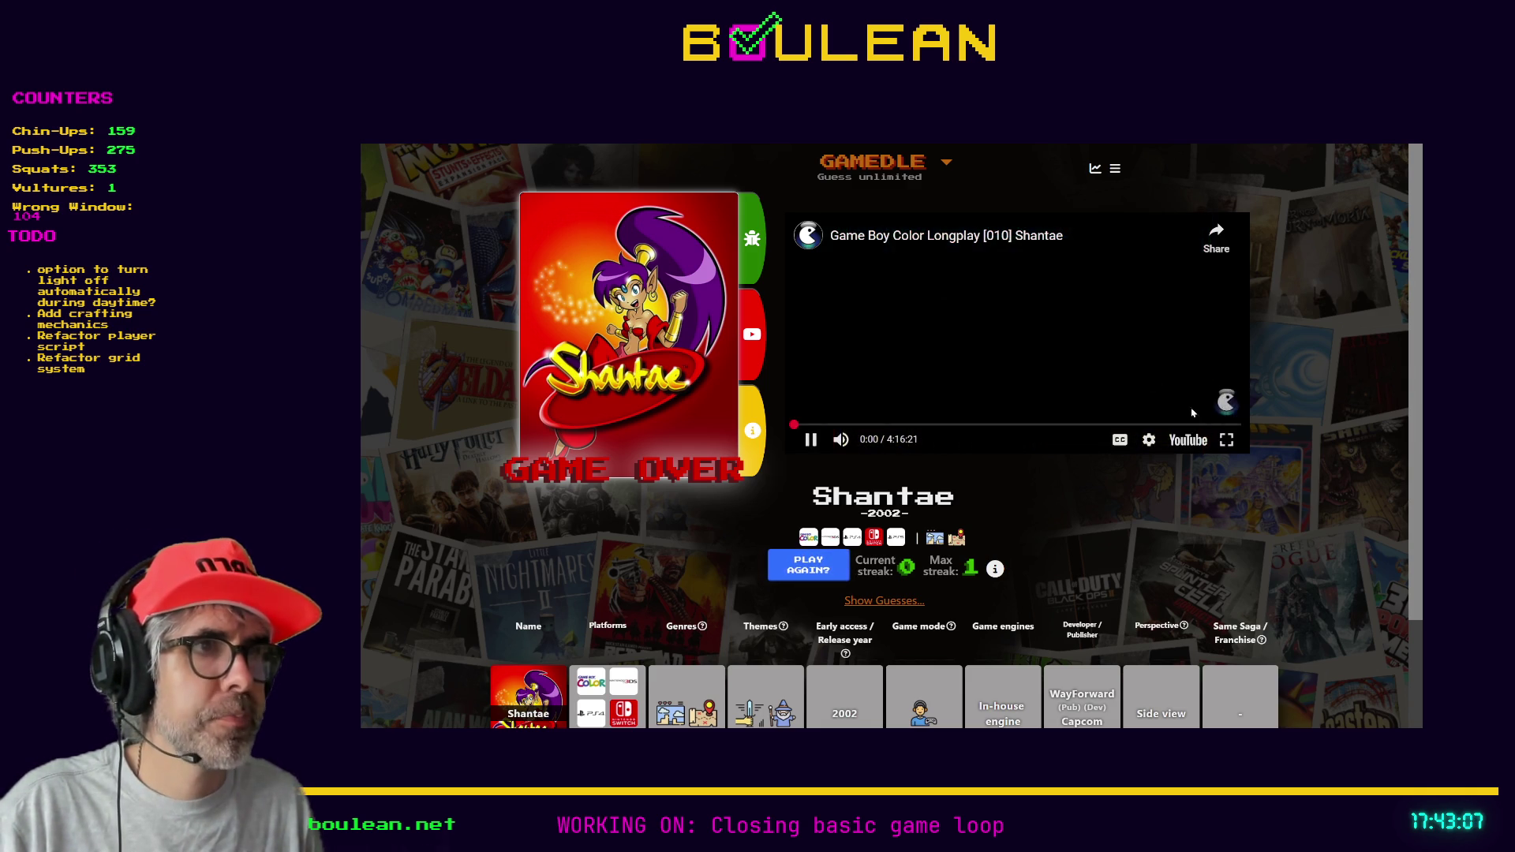
key("f")
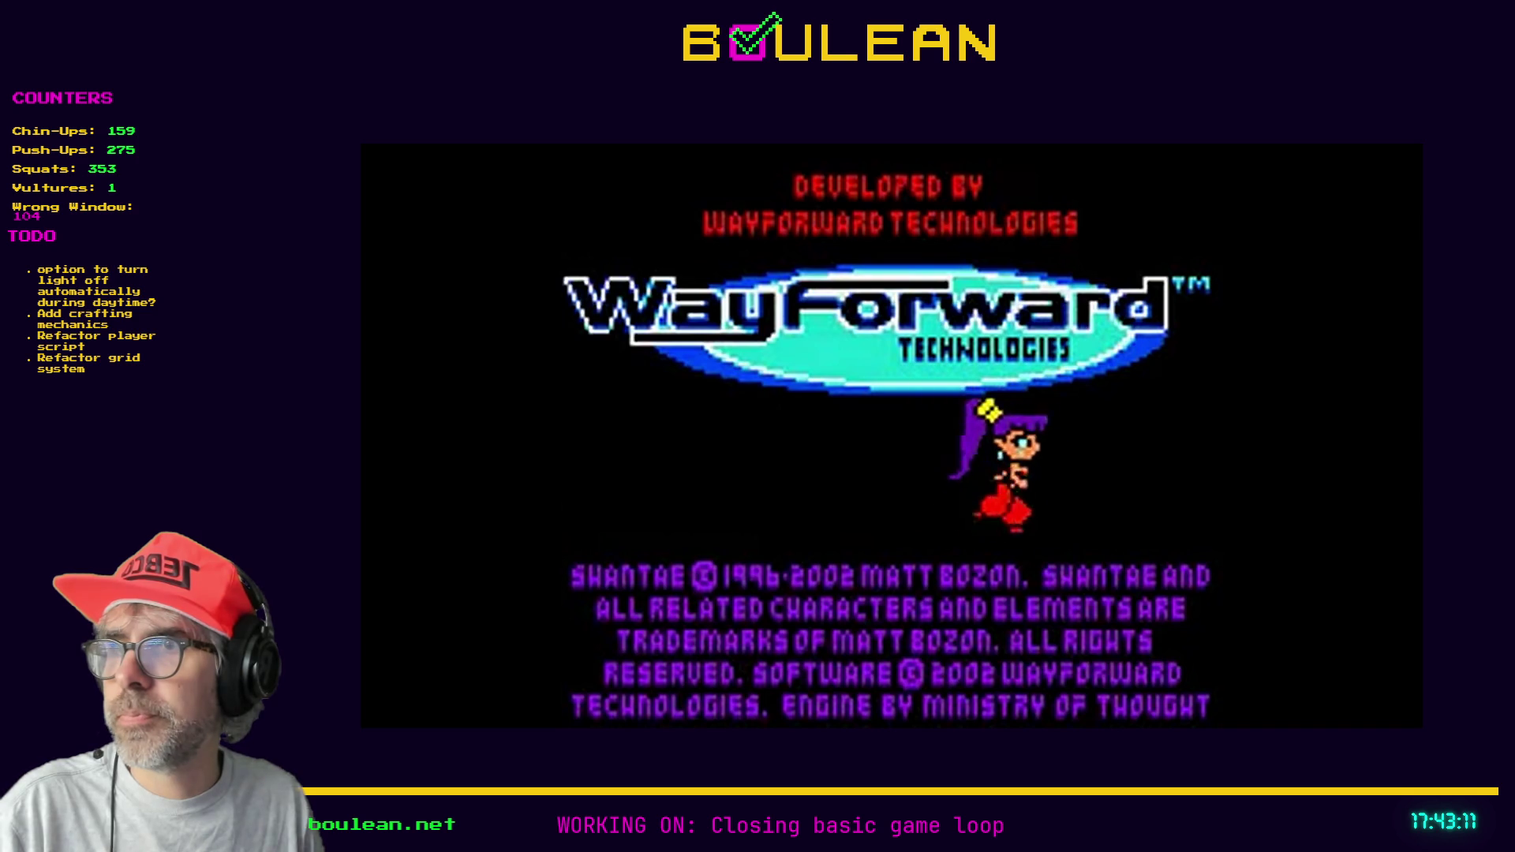
mouse_move(461, 613)
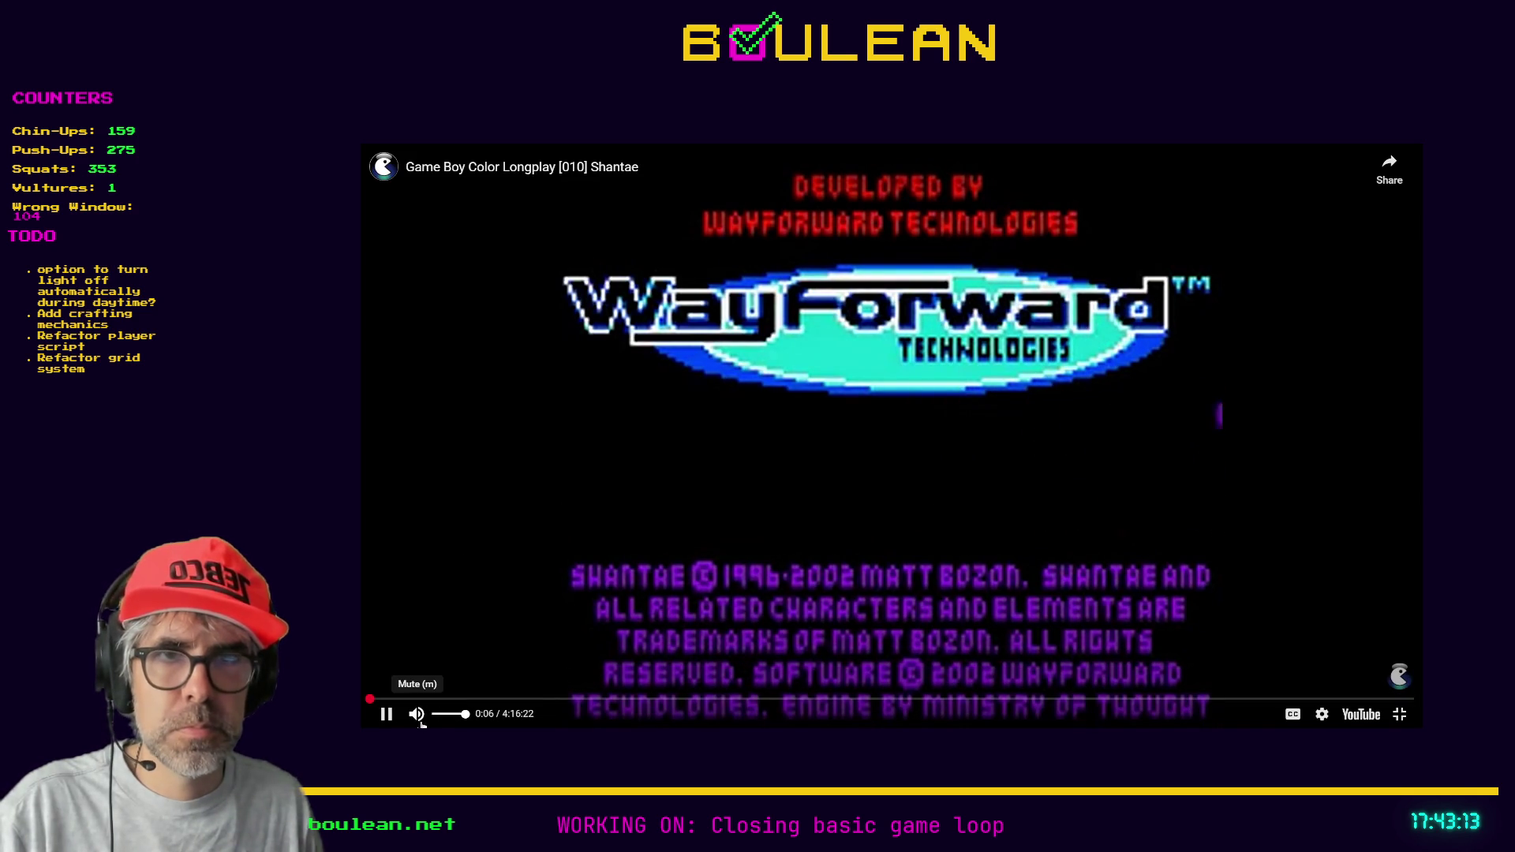
mouse_move(651, 623)
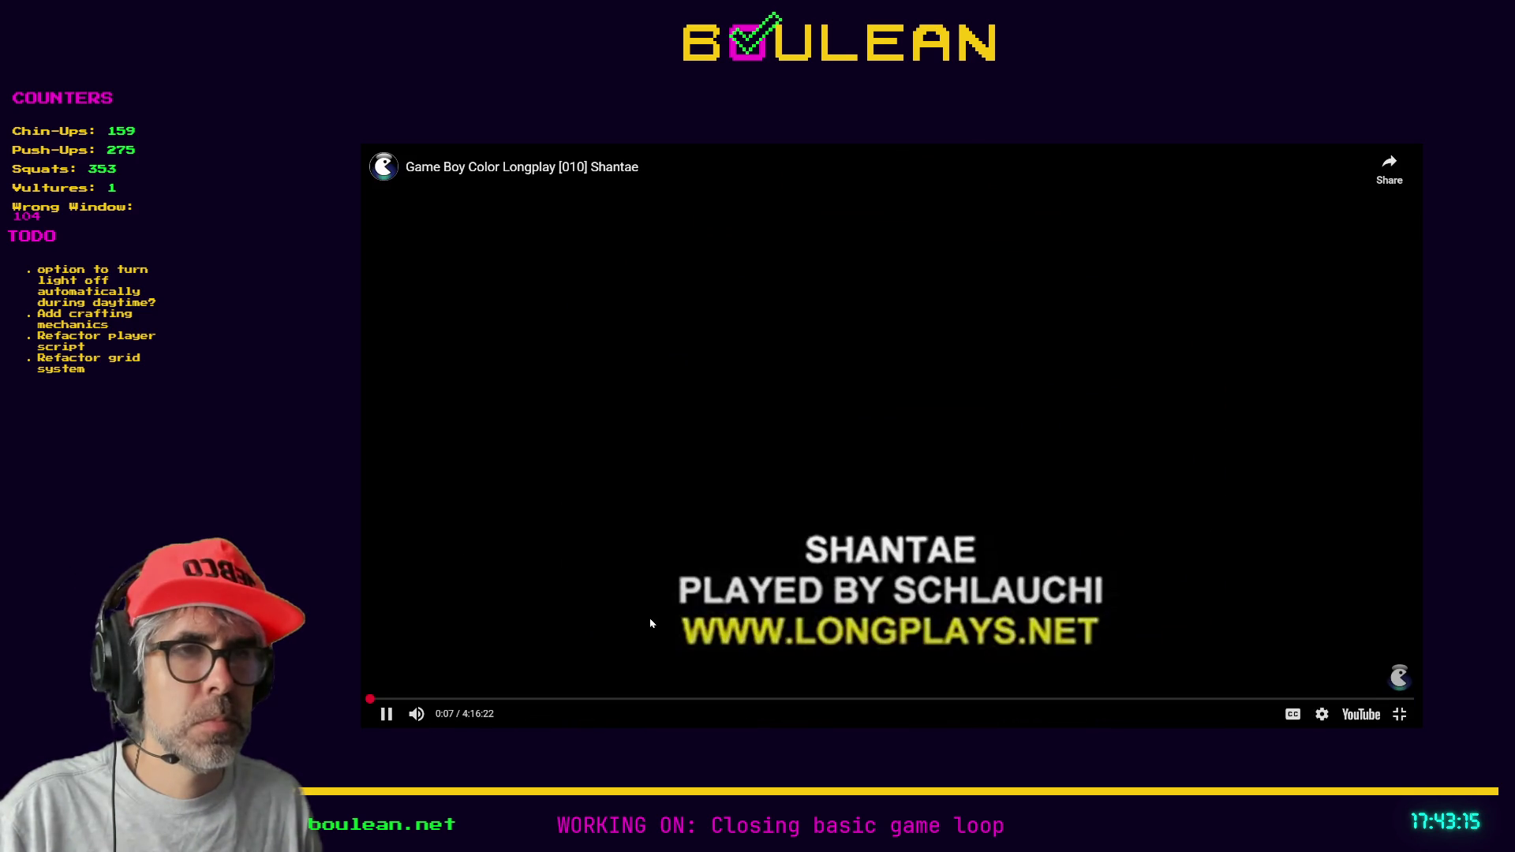
left_click_drag(496, 699, 497, 701)
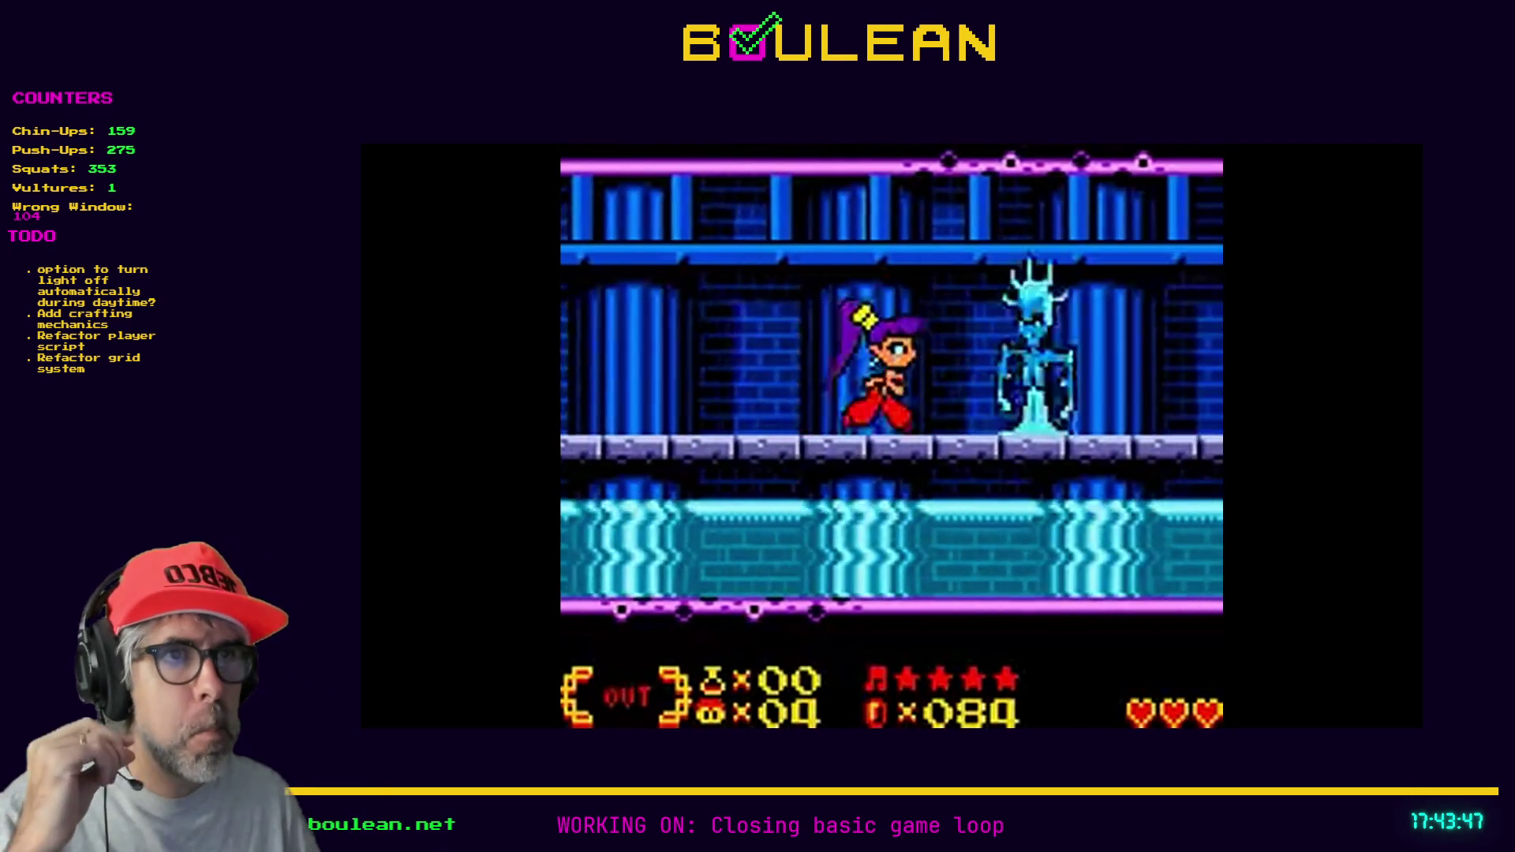
- Jump the video through 1:50:17, 2:42:28 and about 3:33, then exit fullscreen
left_click(819, 698)
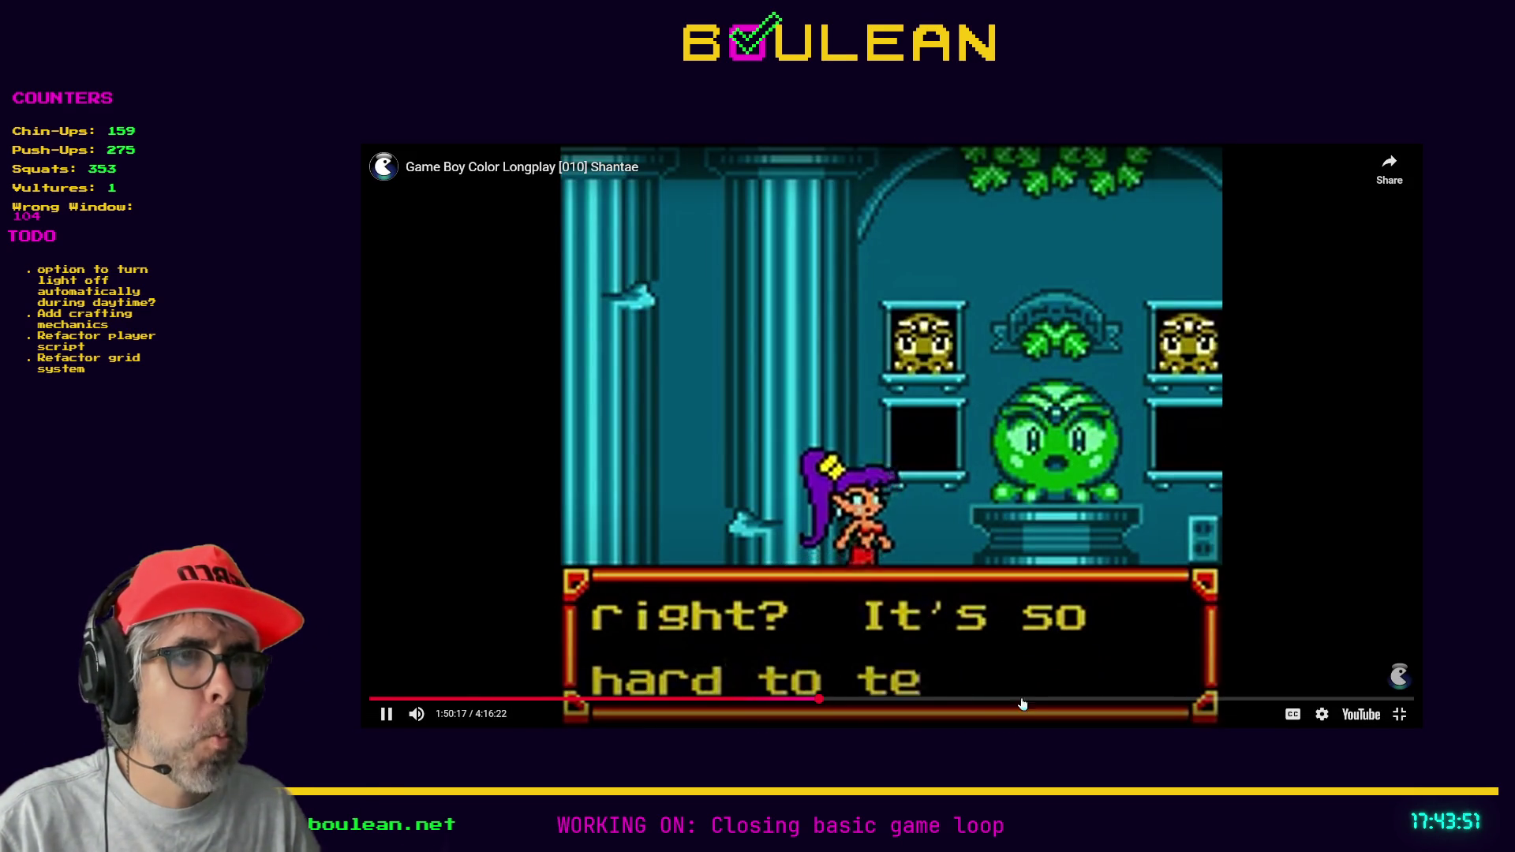
left_click(970, 700)
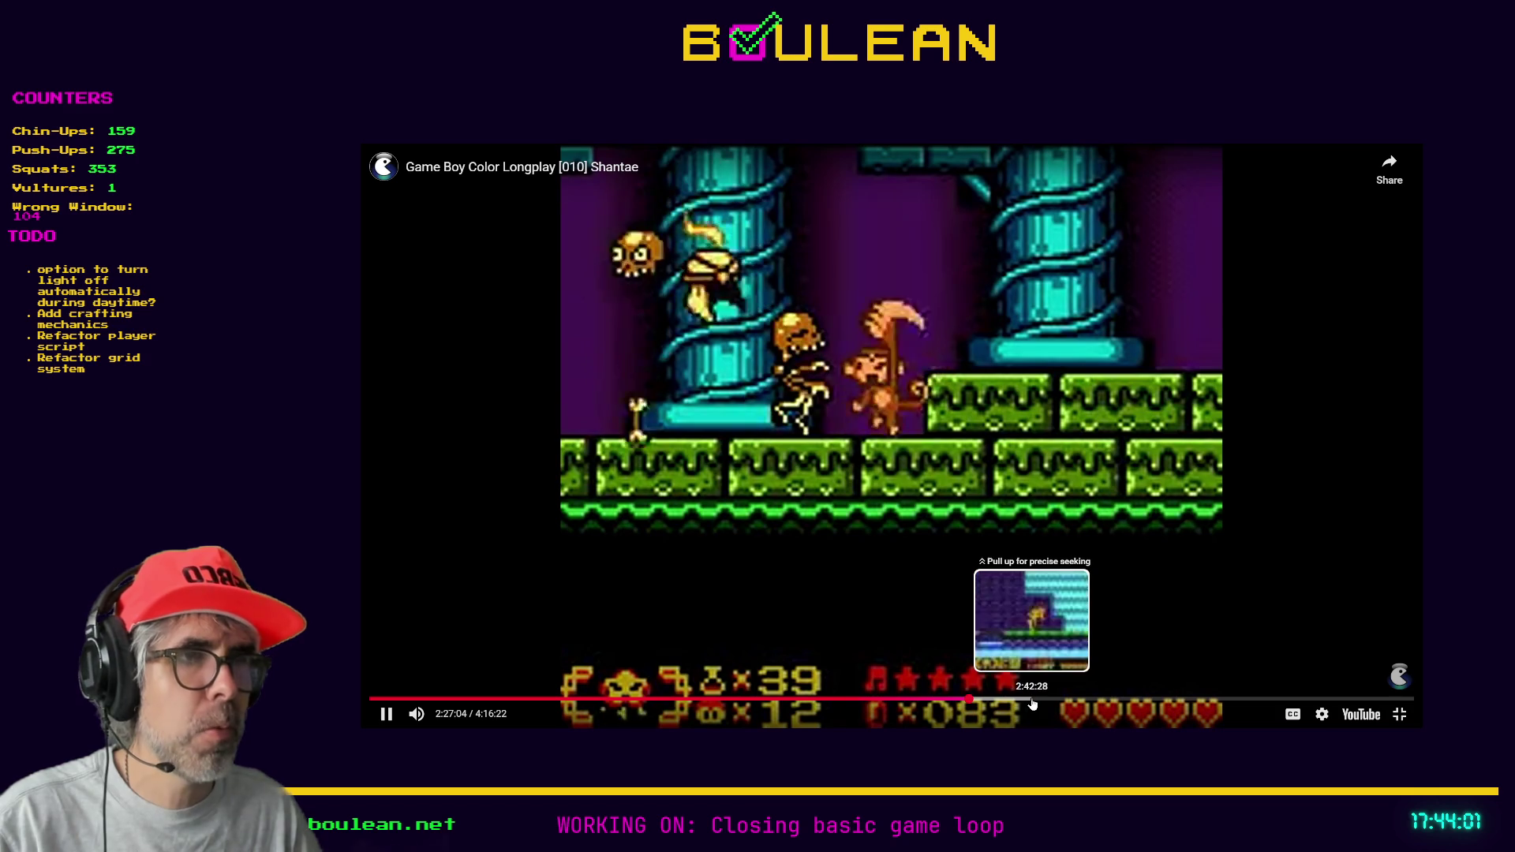
left_click(1032, 699)
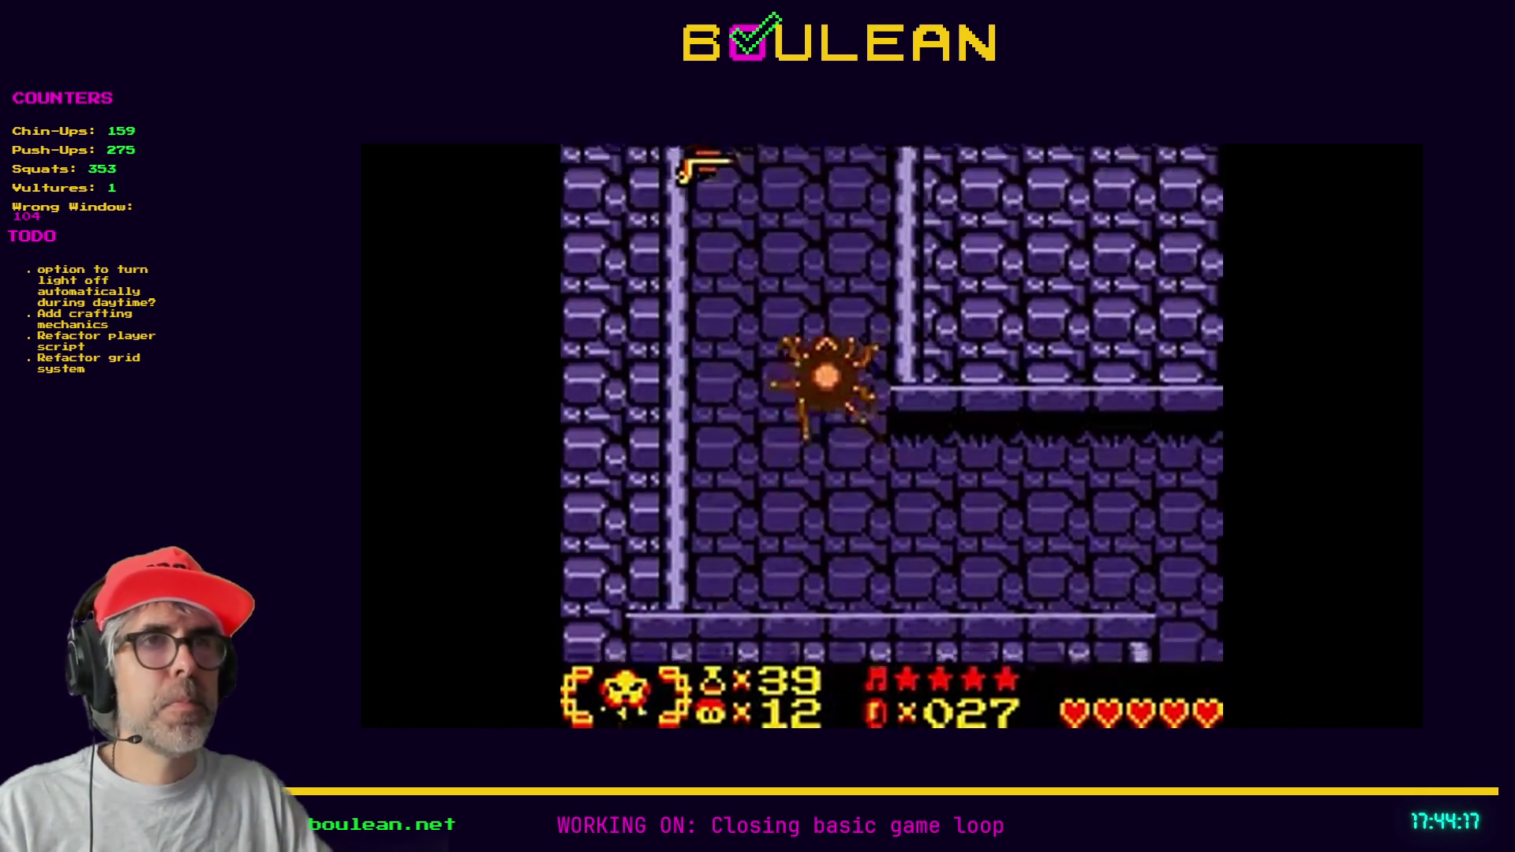
mouse_move(931, 584)
left_click_drag(1250, 699, 1241, 705)
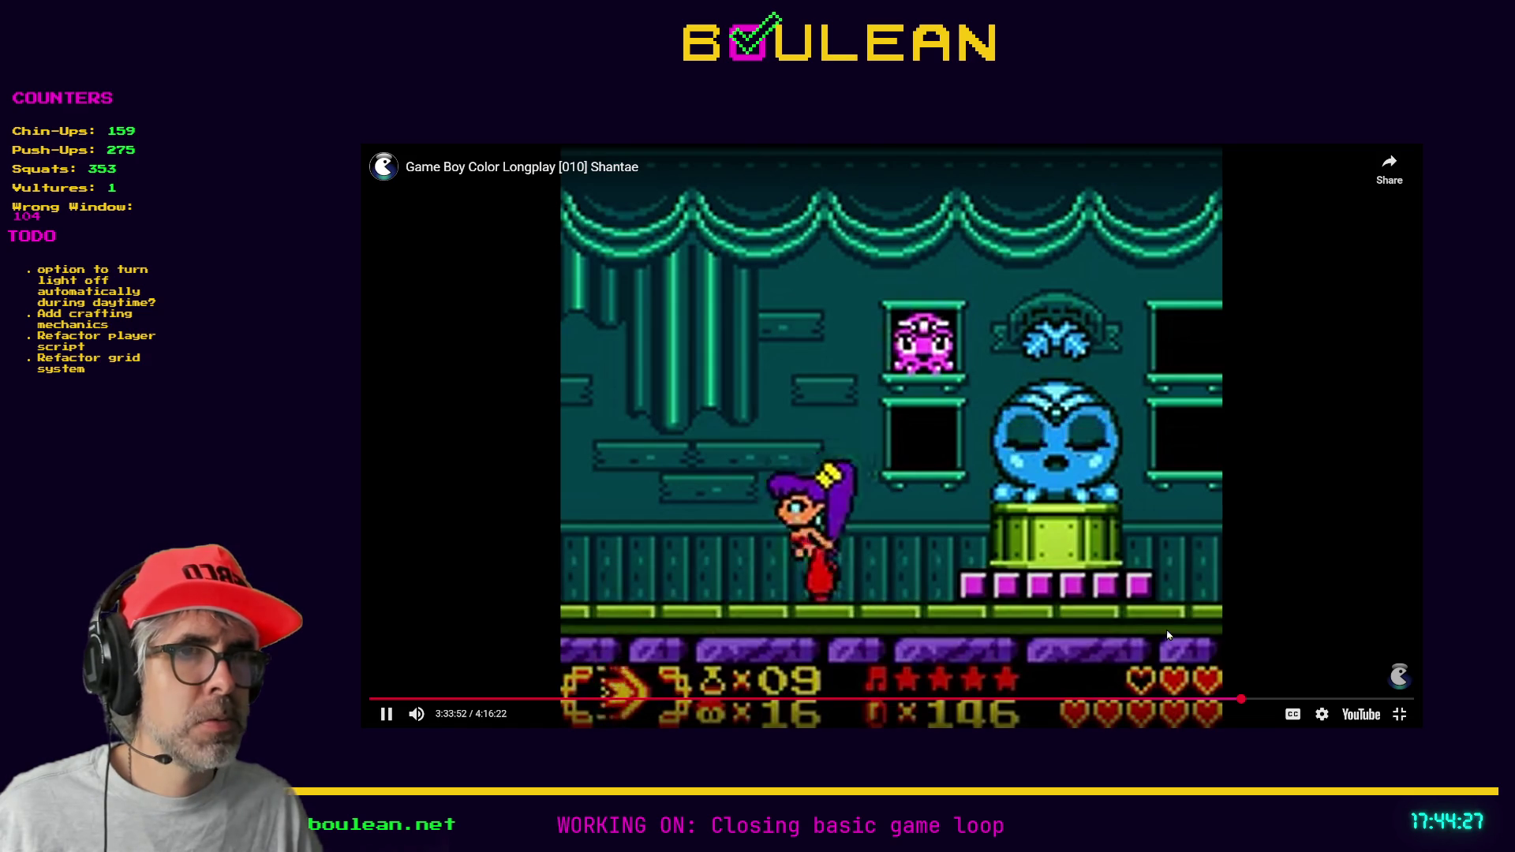
left_click(1399, 715)
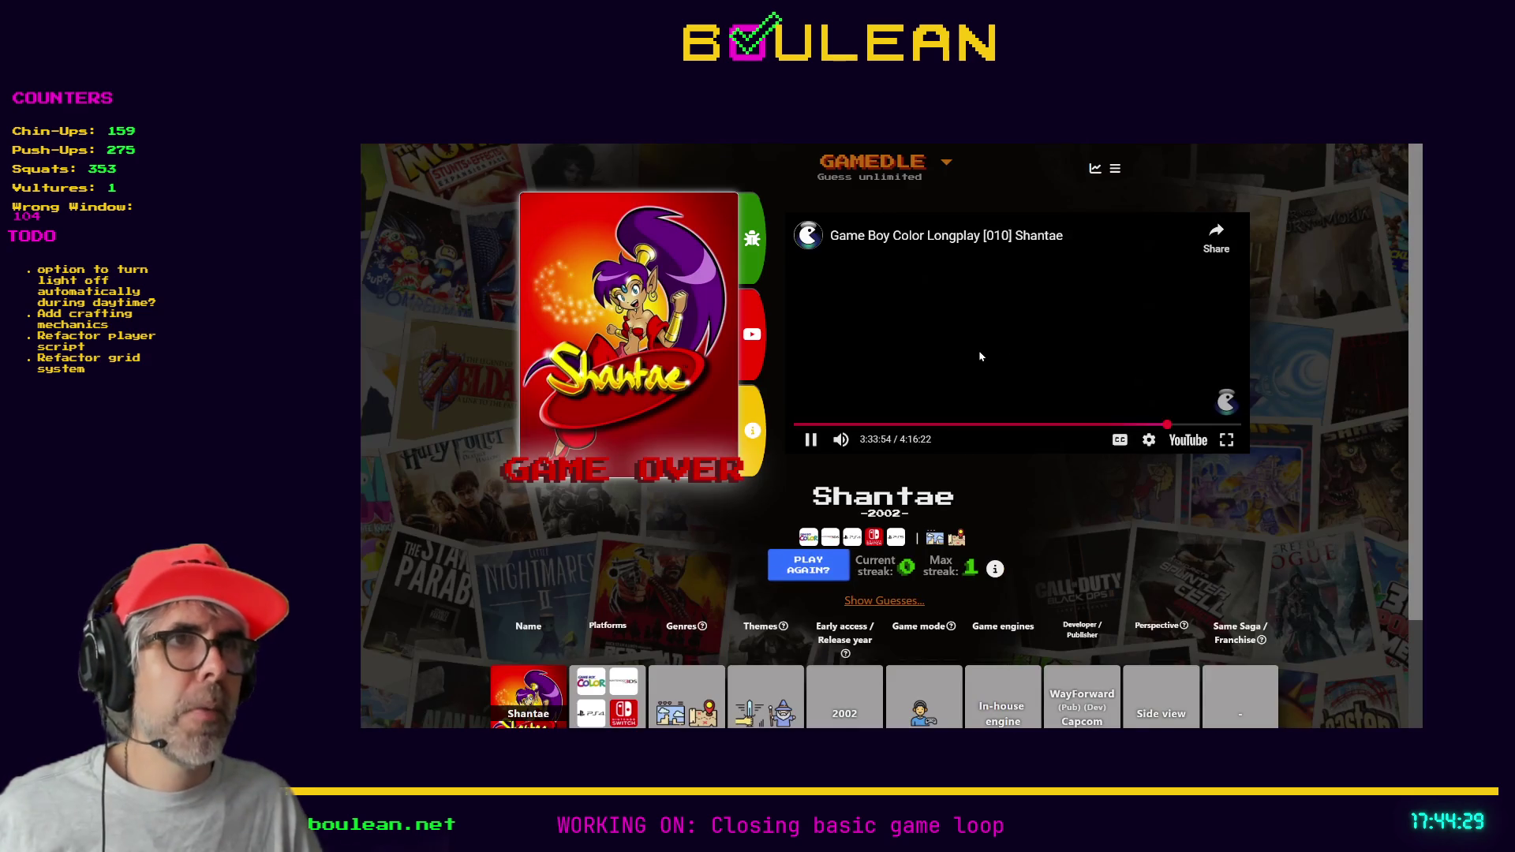
- Pause the longplay at 3:33:55, scroll down, and leave browser fullscreen
left_click(812, 442)
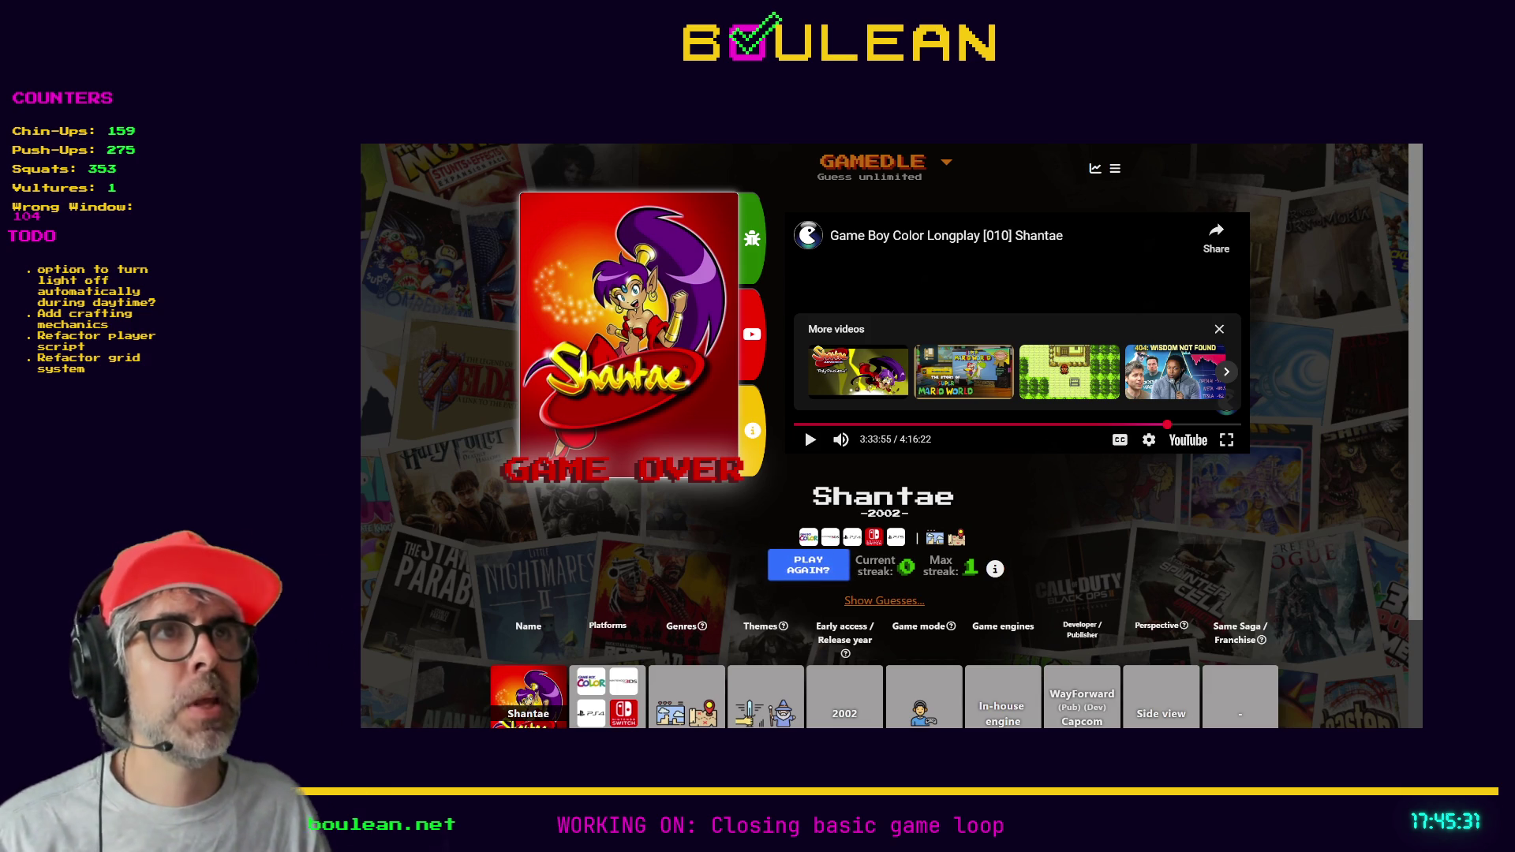
scroll(783, 544, "down", 1)
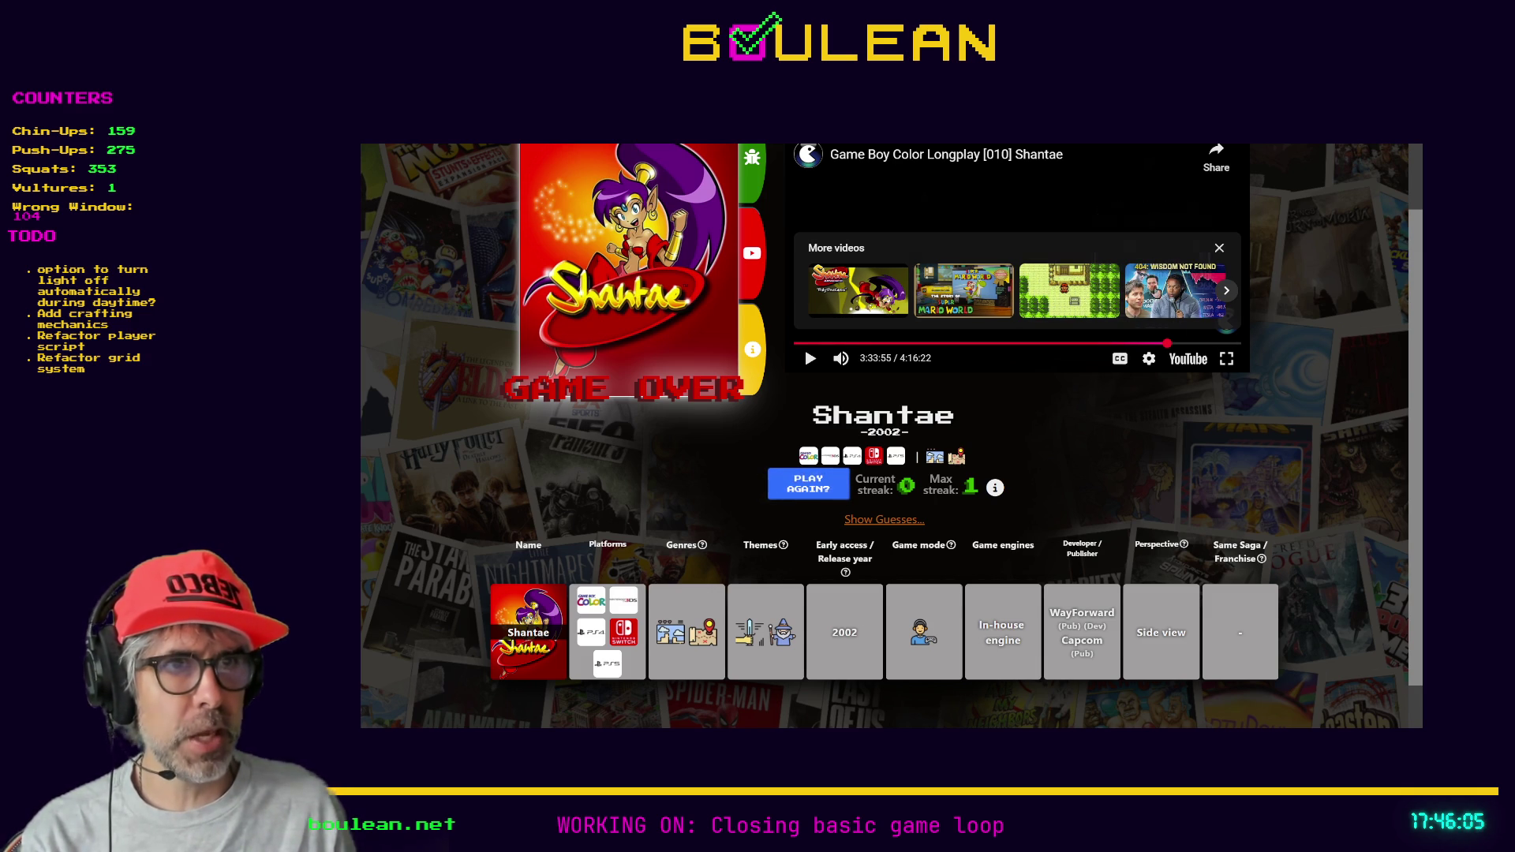
key("F11")
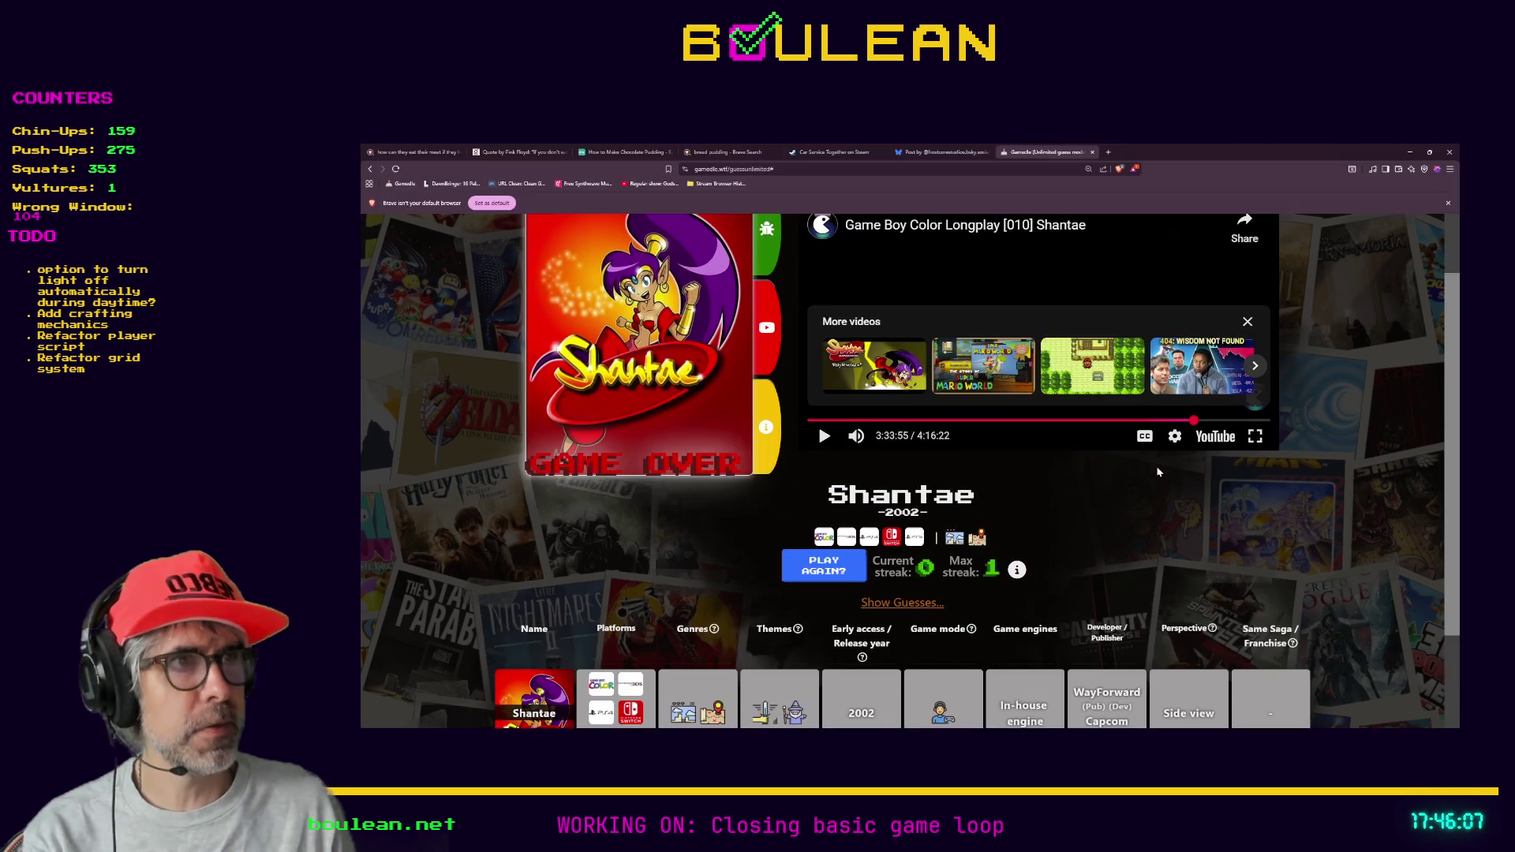
- Web-search 'steam shantae' in a new tab and open Shantae: Half-Genie Hero's Steam page
left_click(1109, 153)
type("steam ")
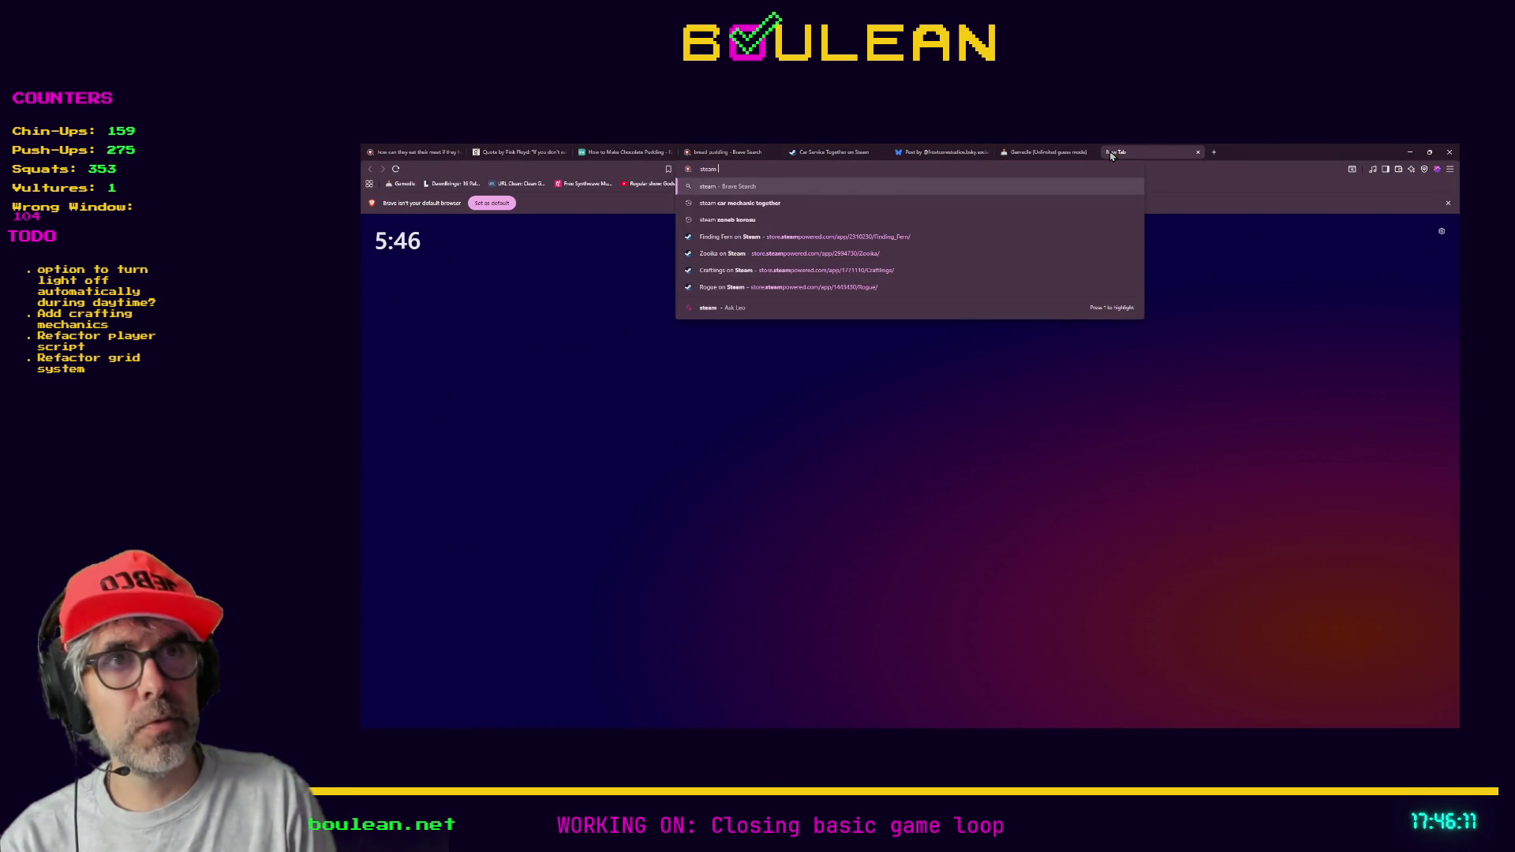
type("shantae")
key("Return")
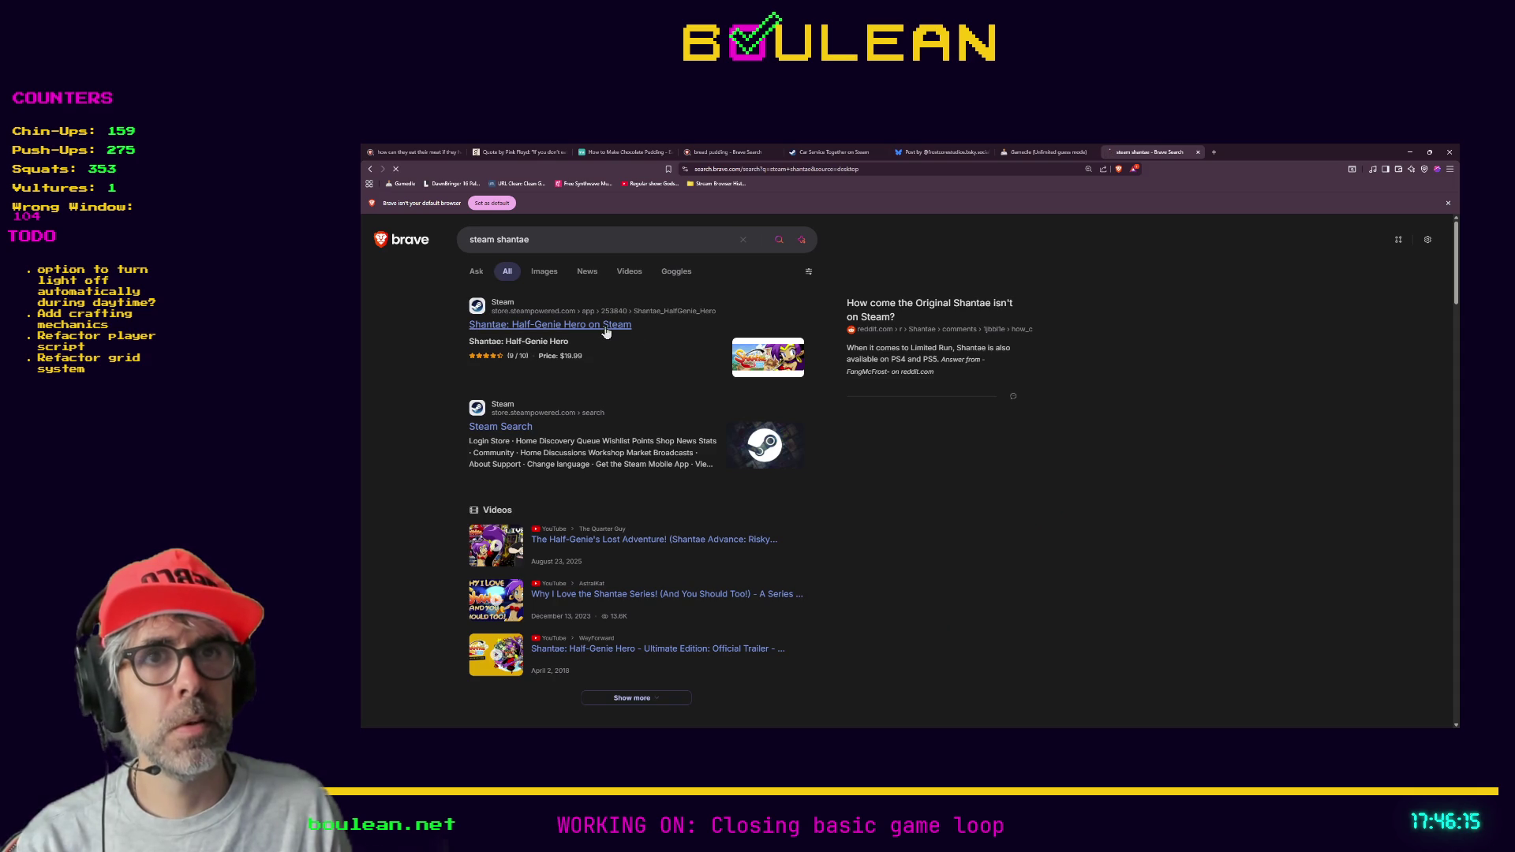
left_click(606, 333)
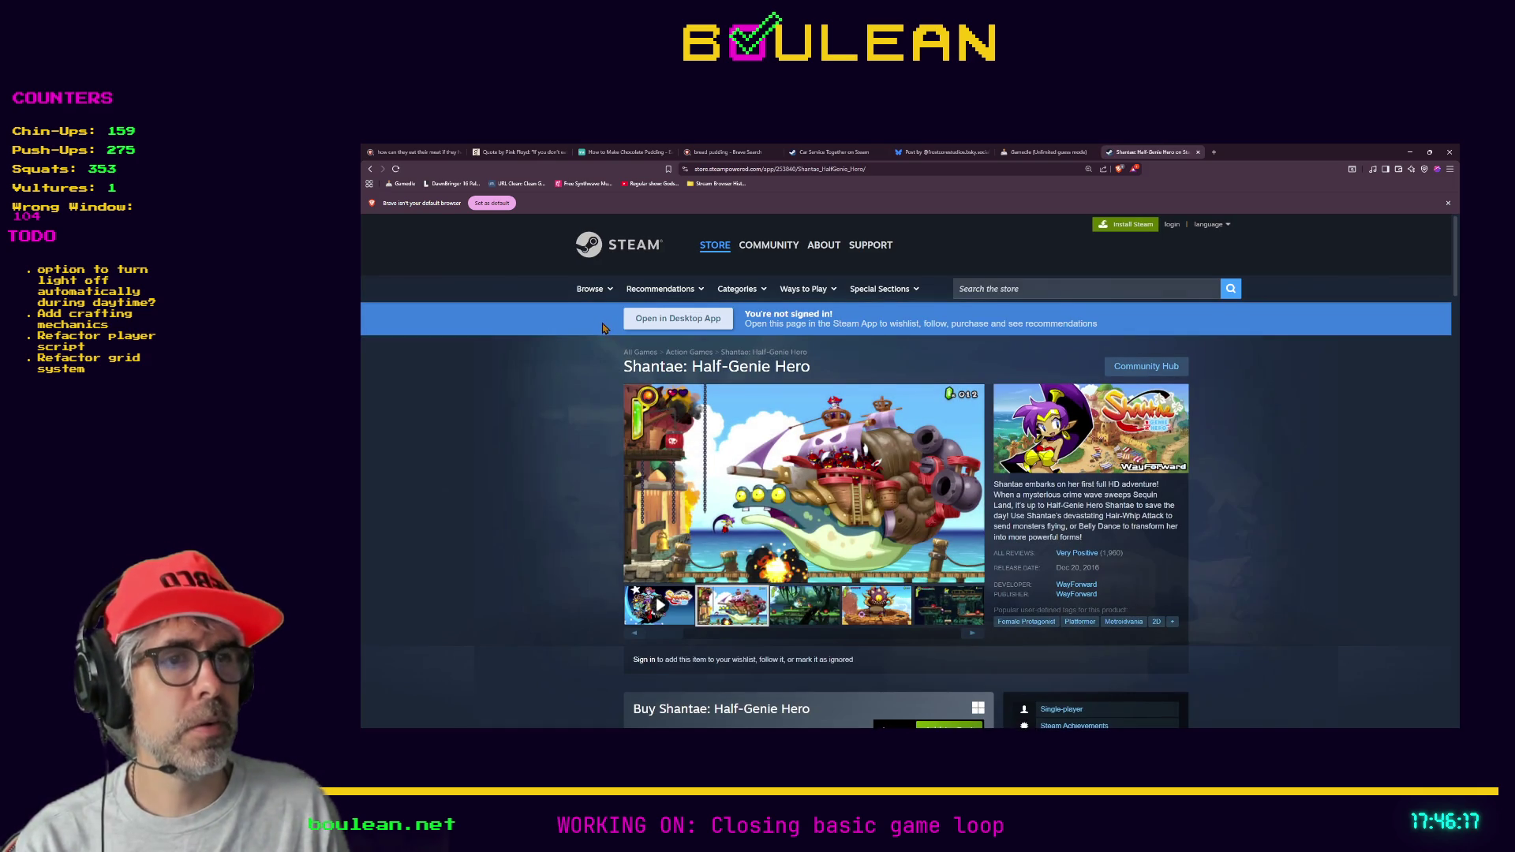
scroll(603, 327, "down", 2)
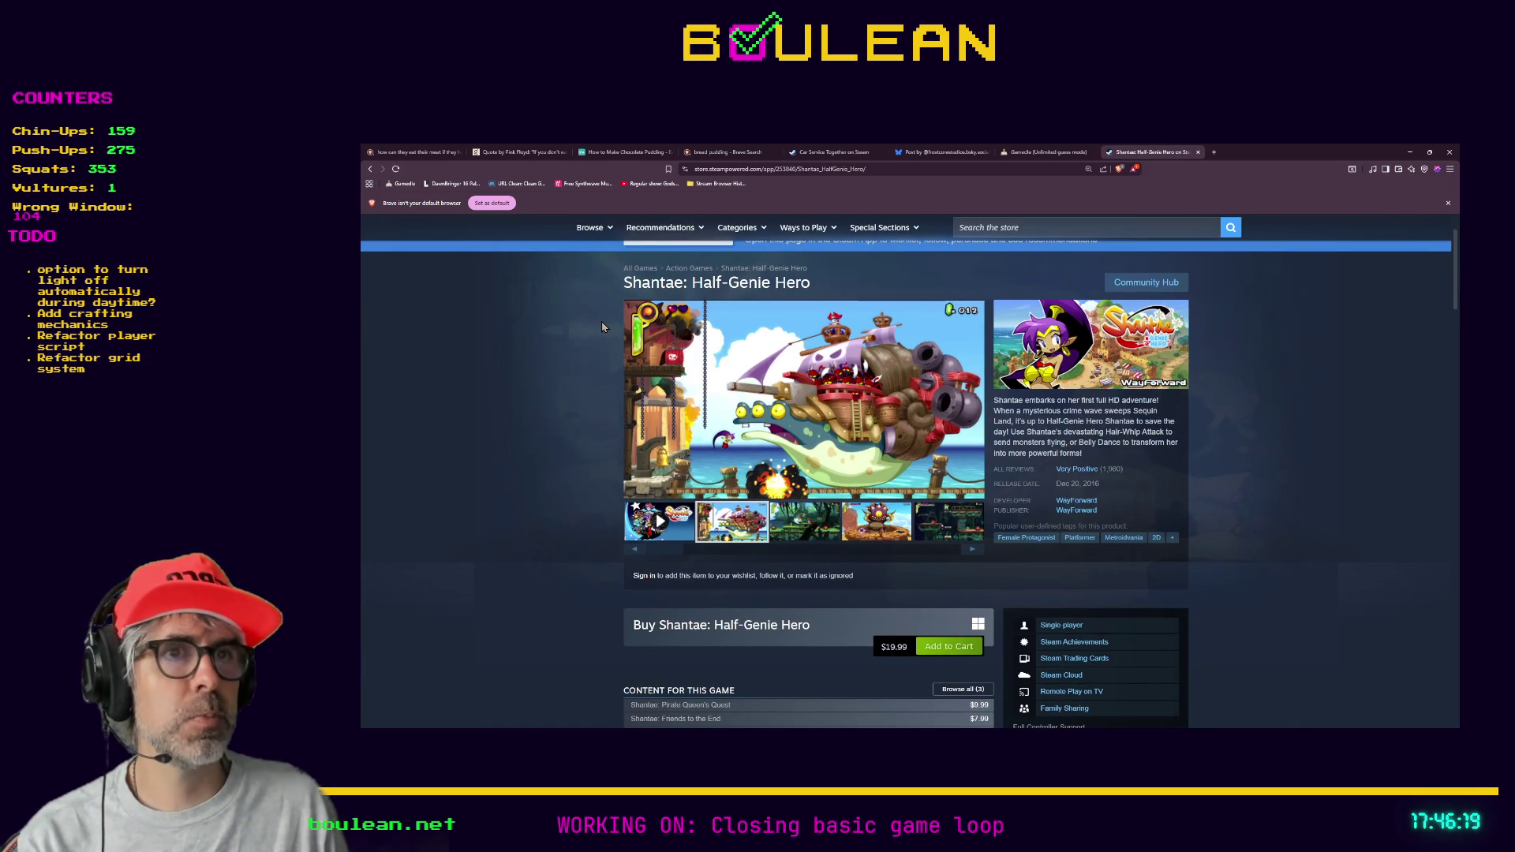
scroll(602, 321, "up", 1)
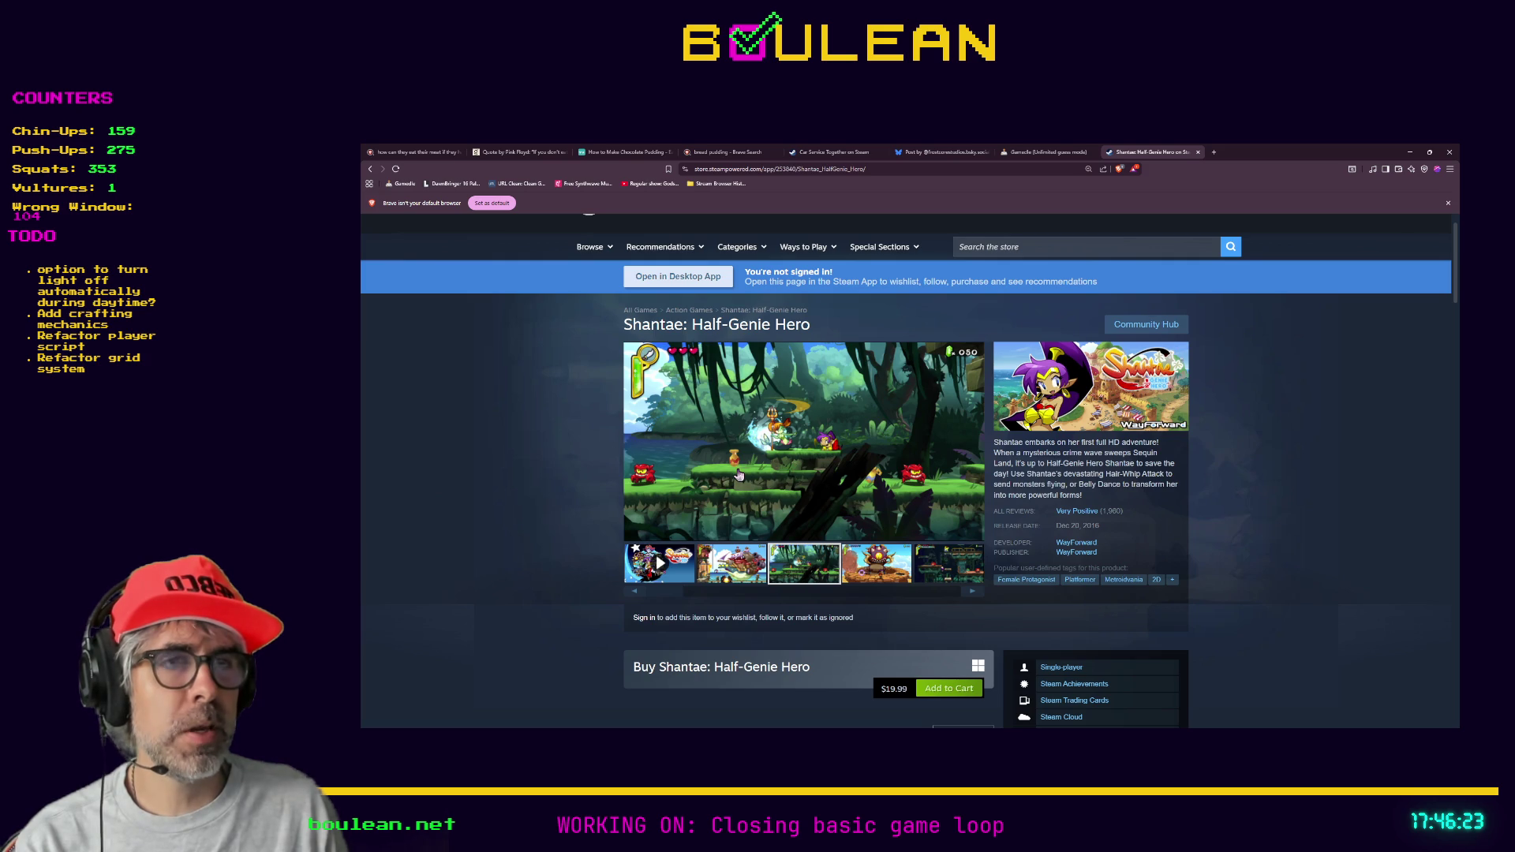
- Search the Steam store for 'shantae' and open Shantae and the Pirate's Curse
left_click(1003, 253)
type("shant")
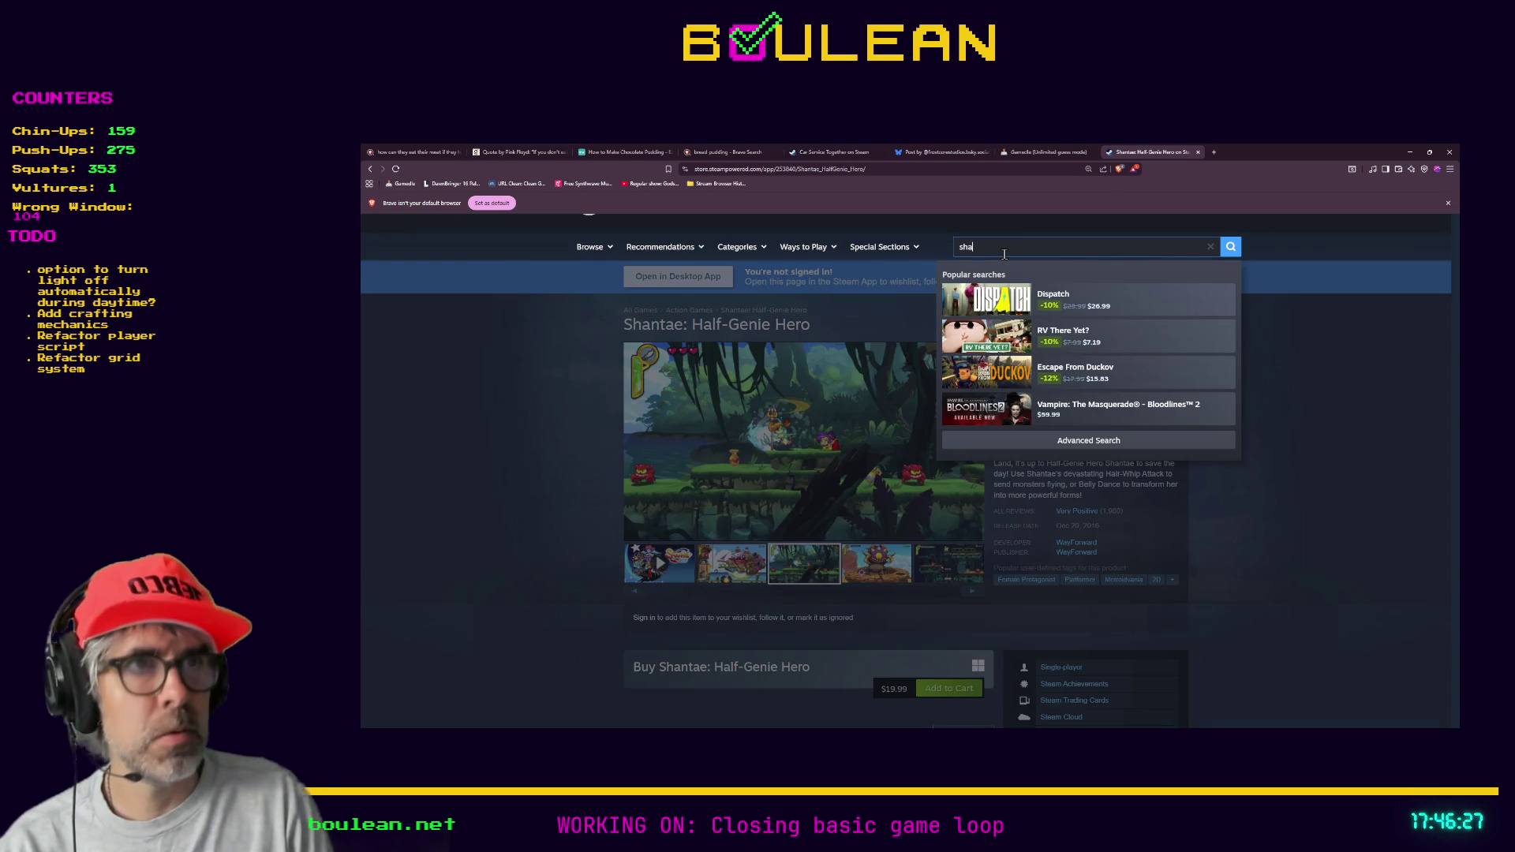
type("ae")
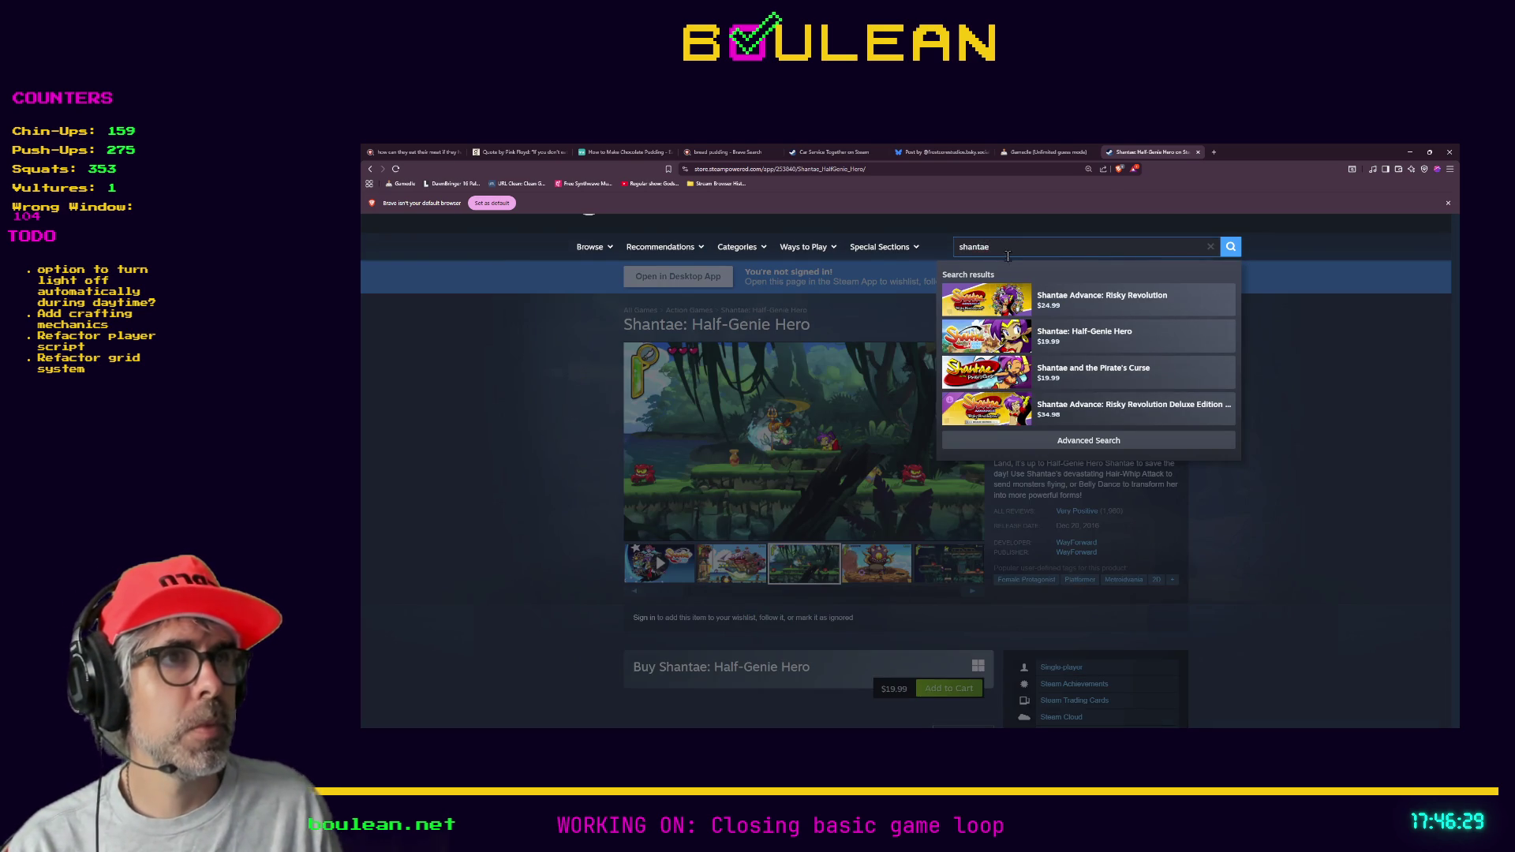
left_click(1090, 382)
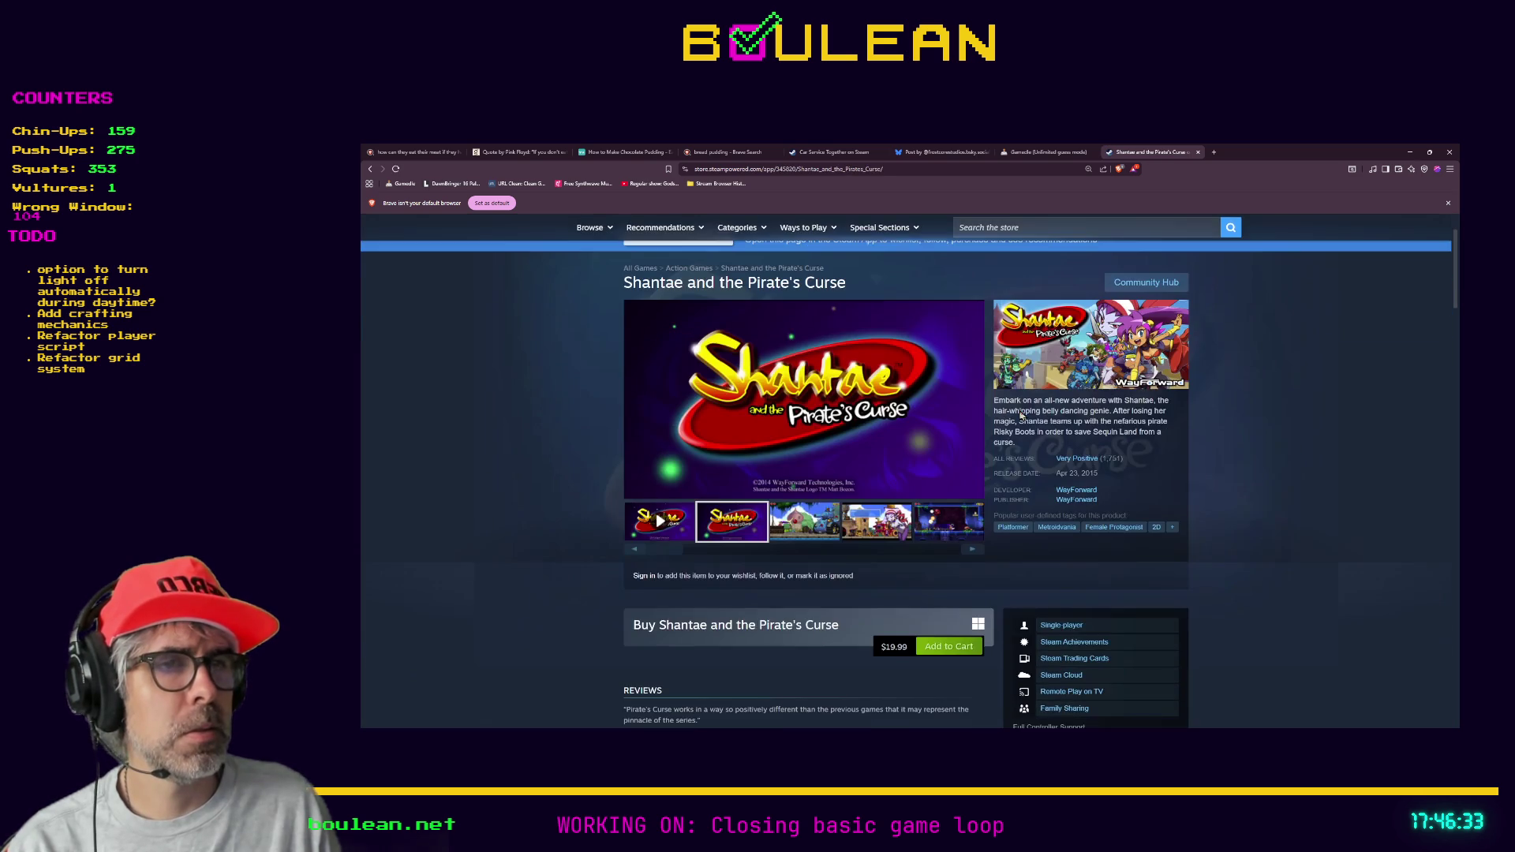
scroll(931, 426, "up", 1)
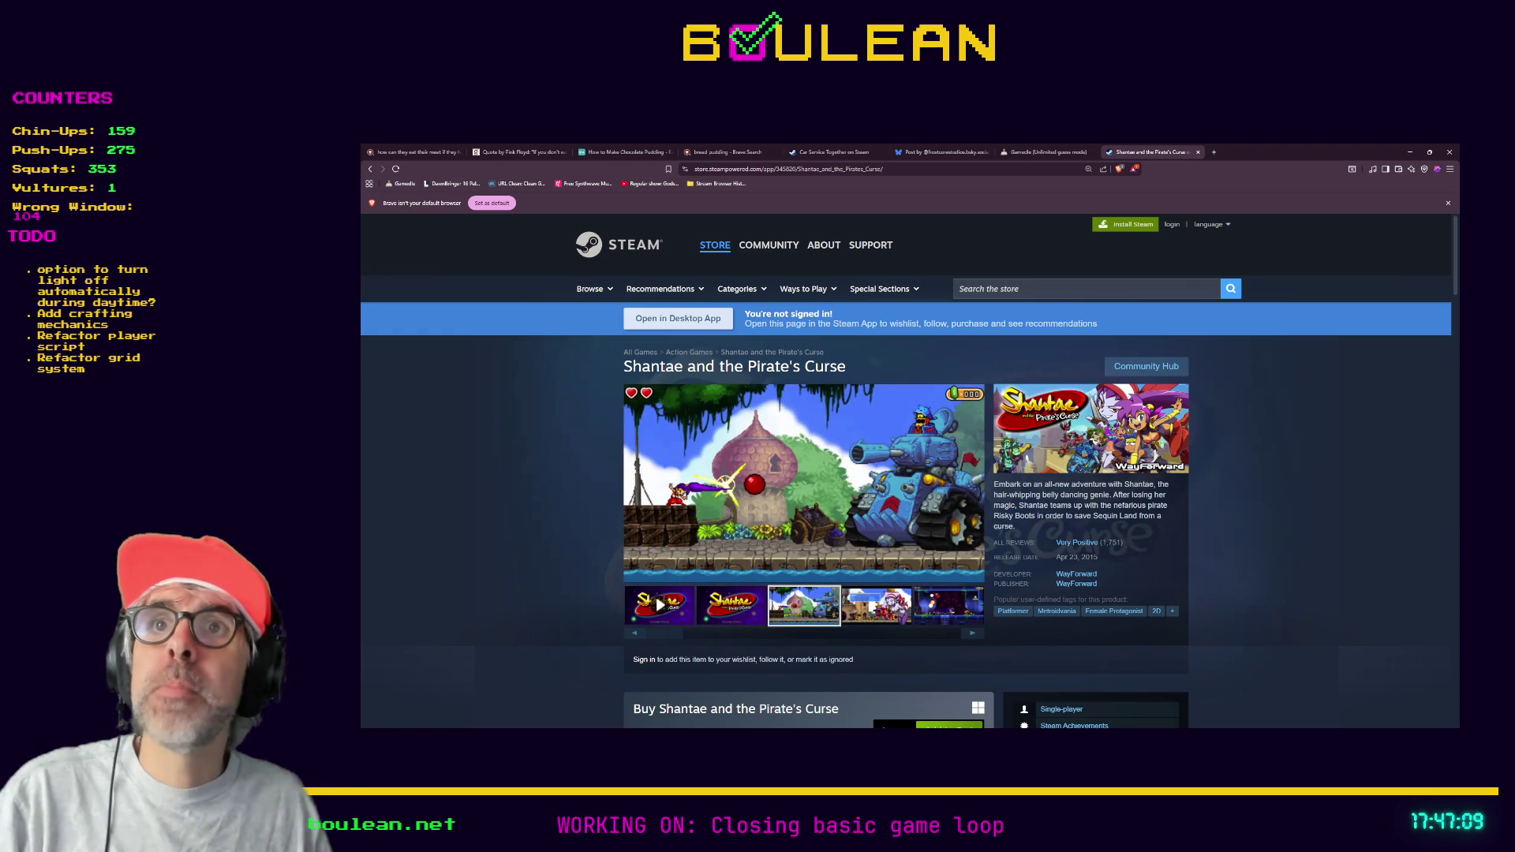
key("alt+Tab")
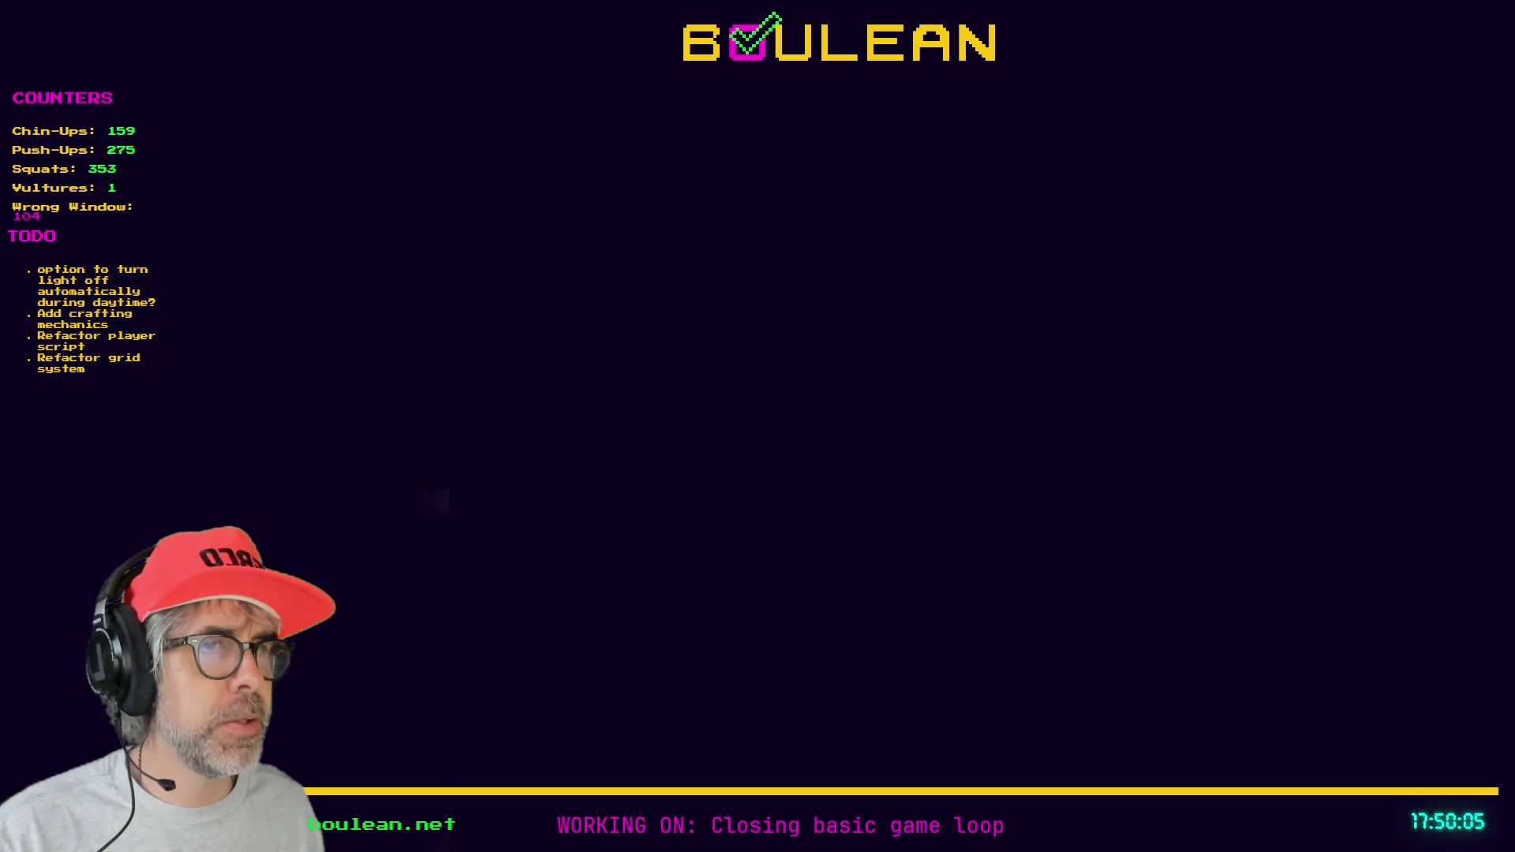
- Open a new browser tab for a fresh search
key("ctrl+t")
- Search for 'ufo 50', open its Steam store page and check the $24.99 buy section
type("ufo 5")
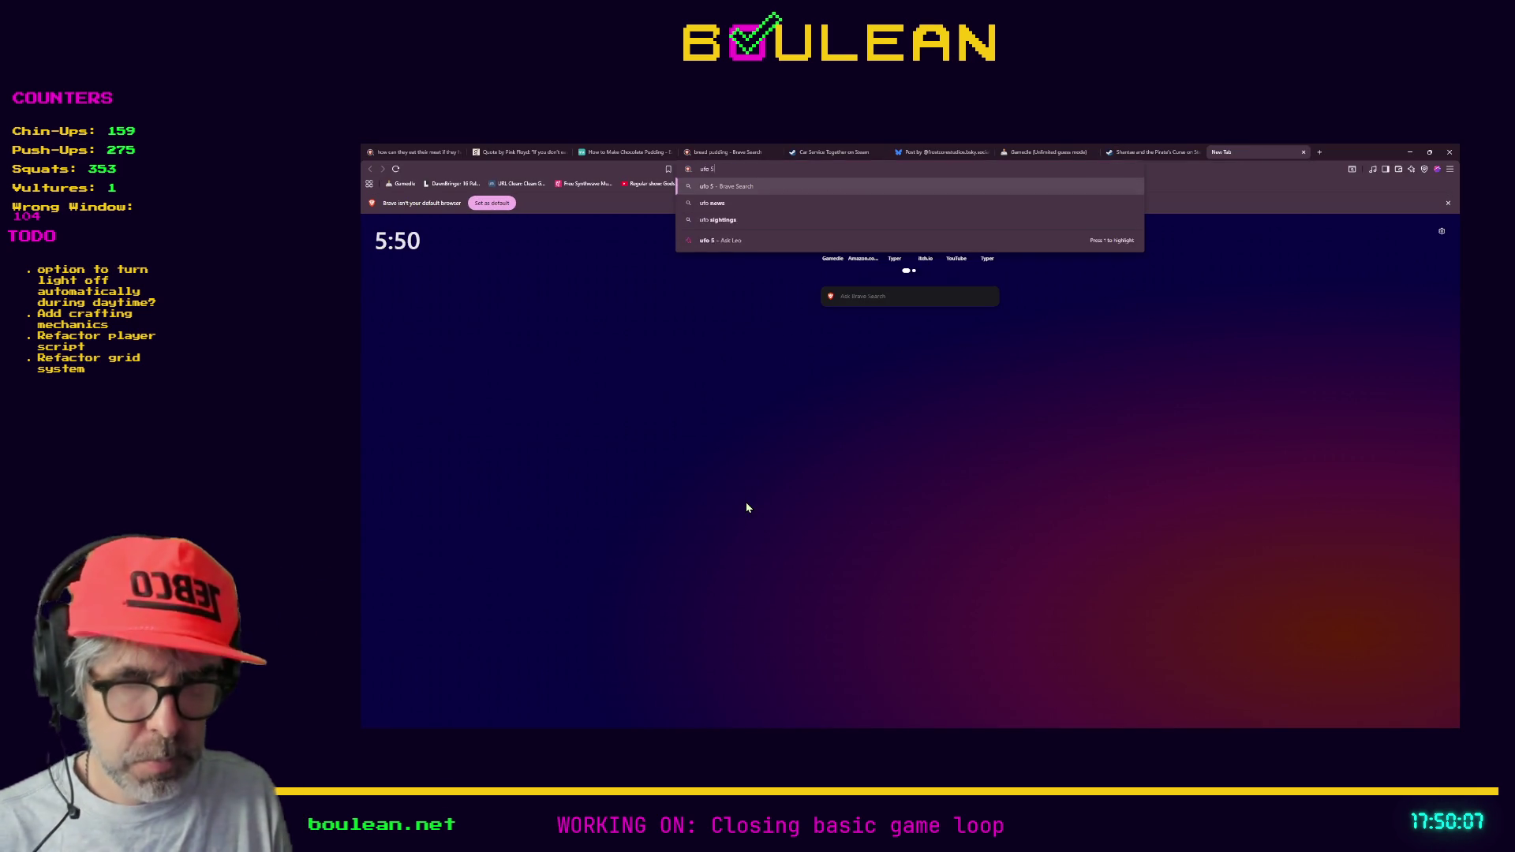
type("0")
key("Return")
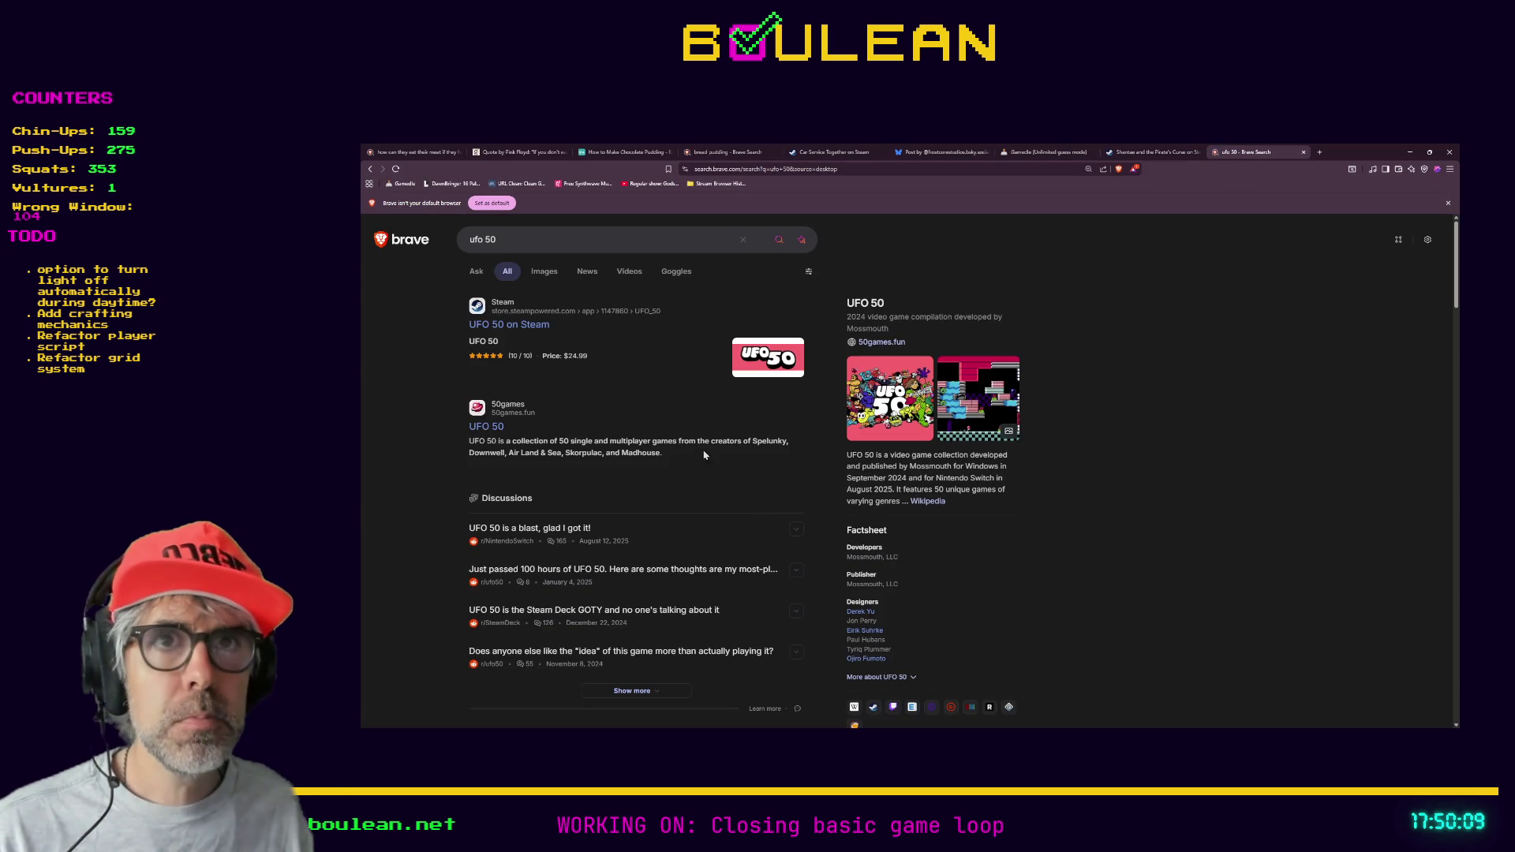
left_click(497, 326)
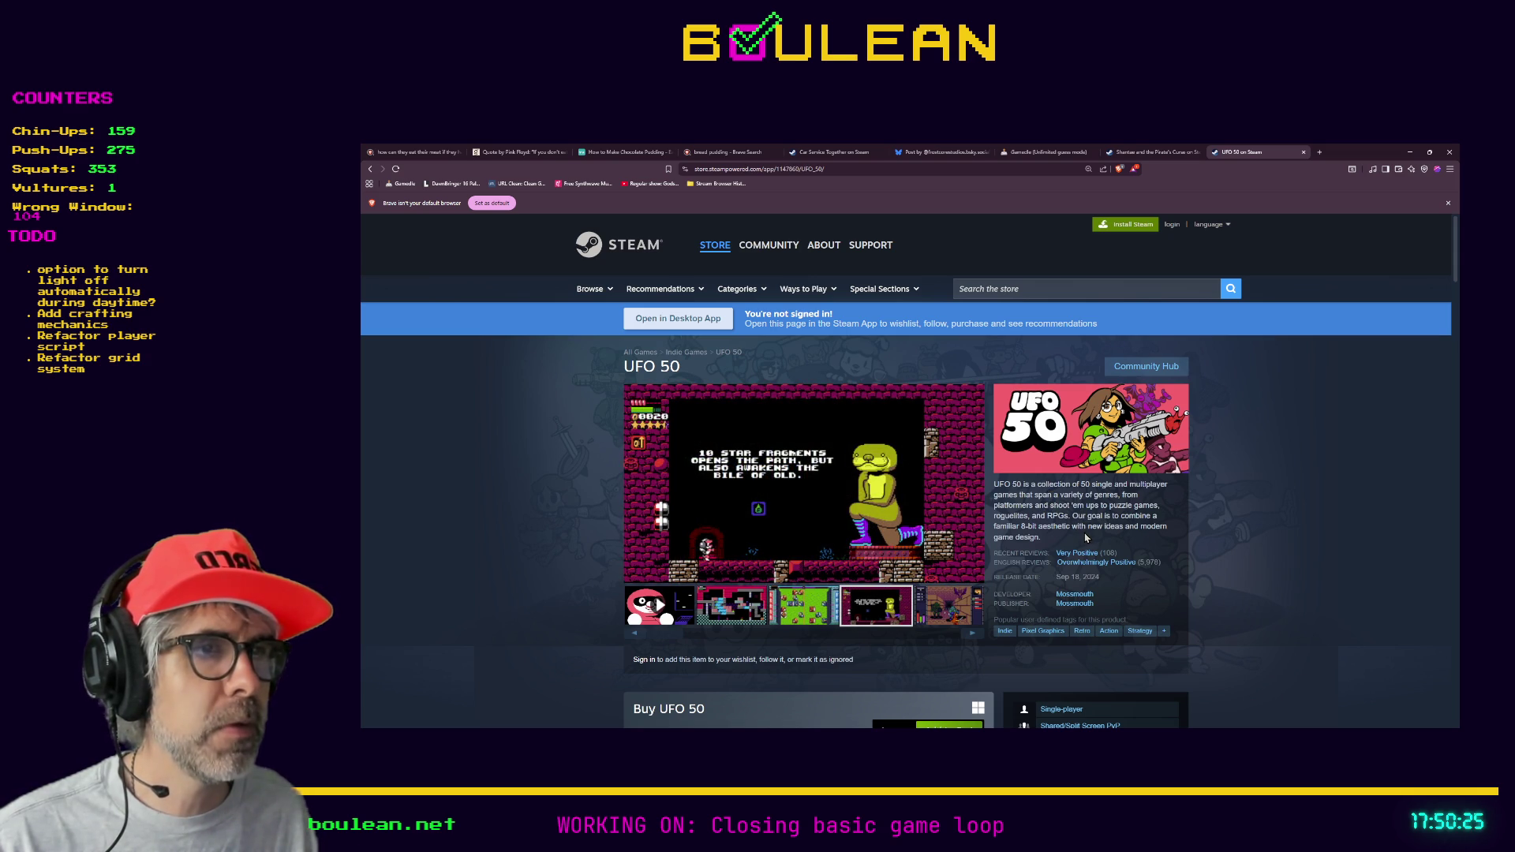
scroll(1085, 538, "down", 2)
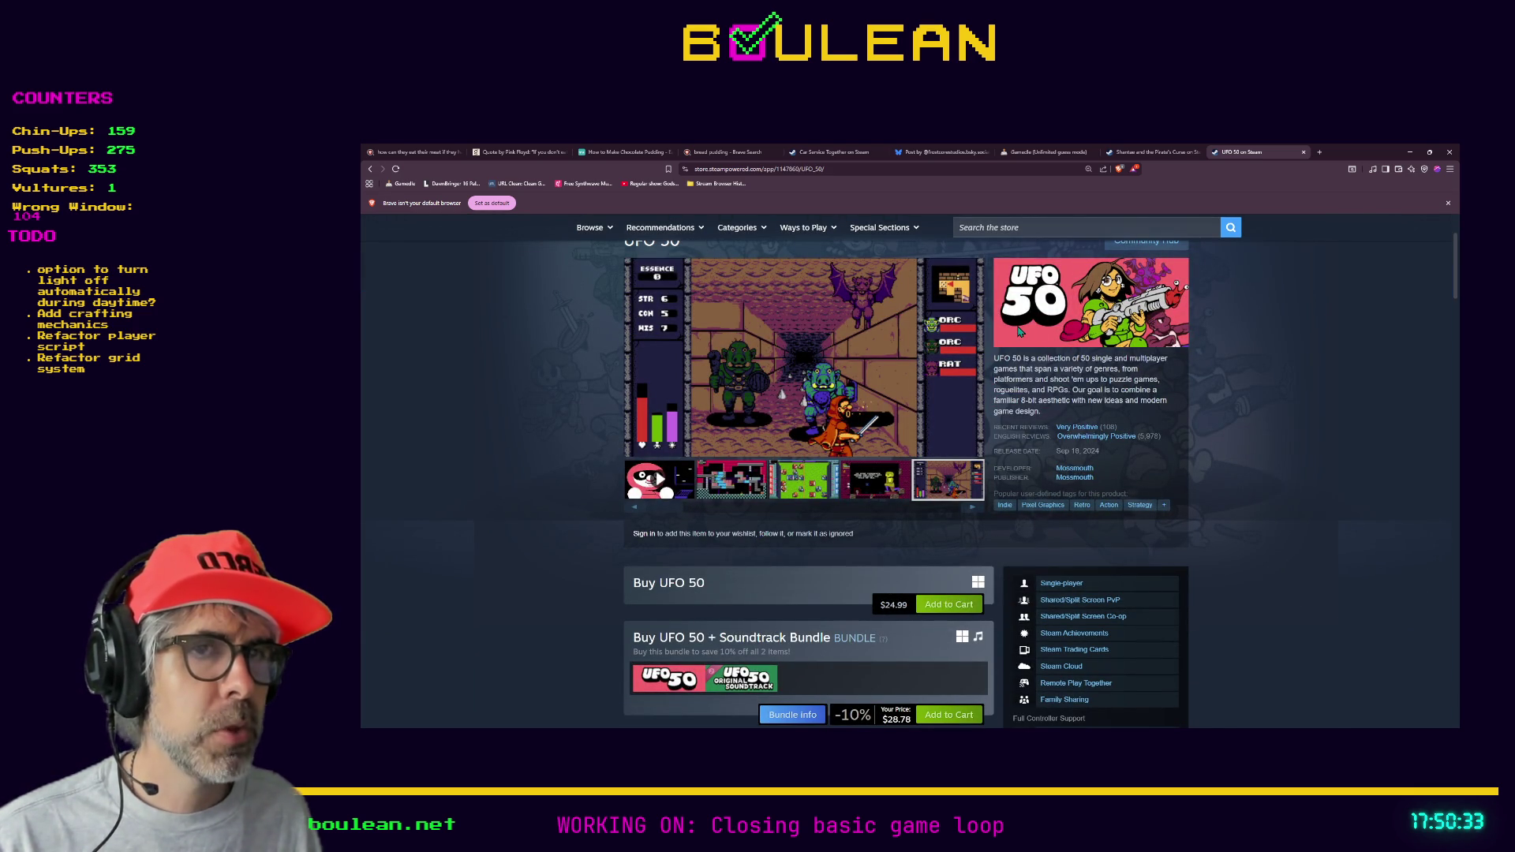
scroll(1010, 380, "up", 1)
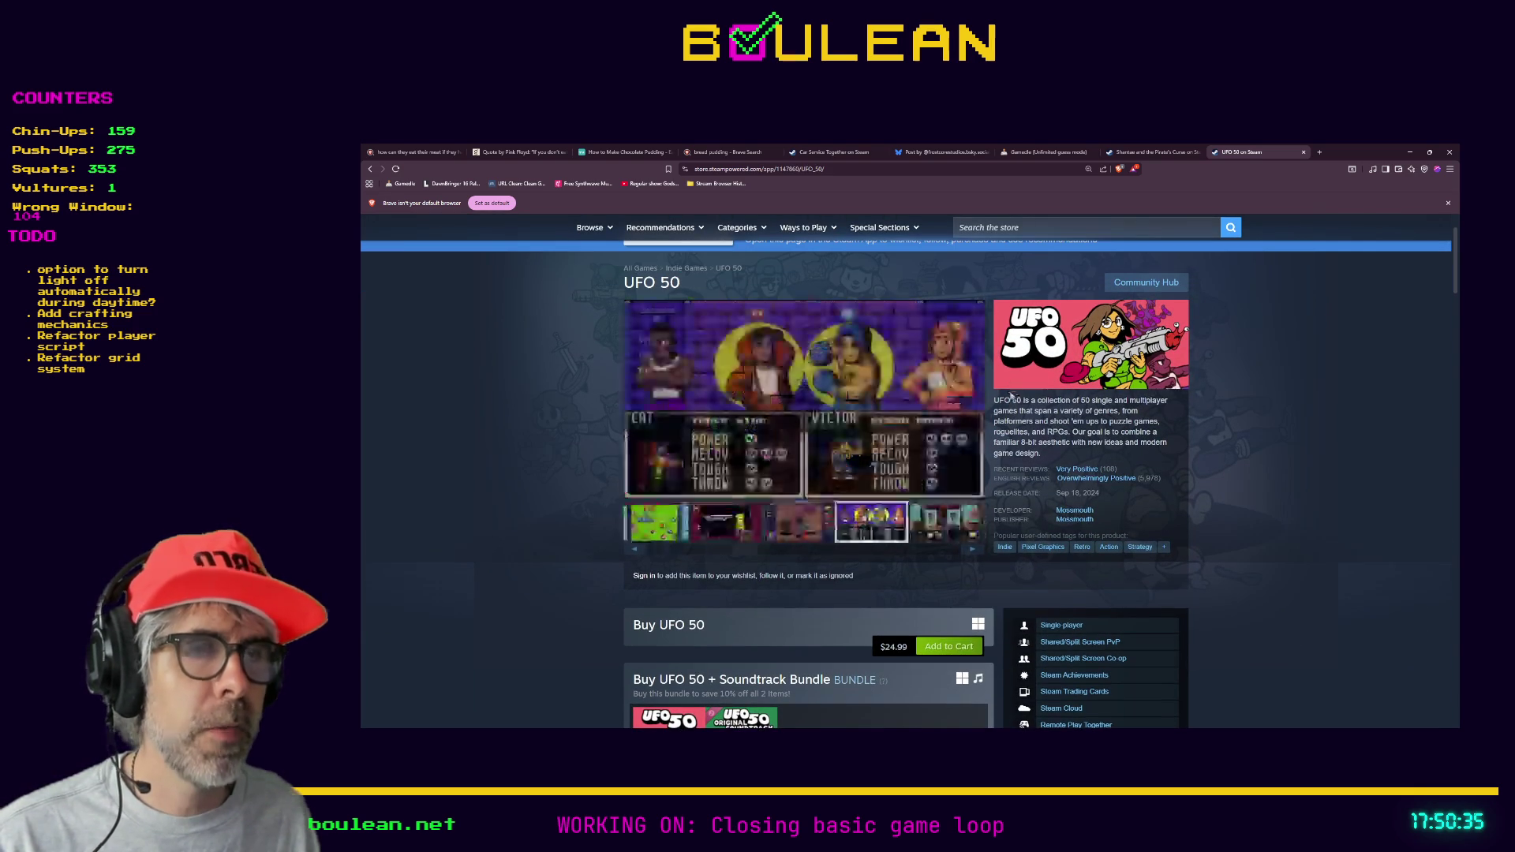
scroll(1004, 426, "up", 2)
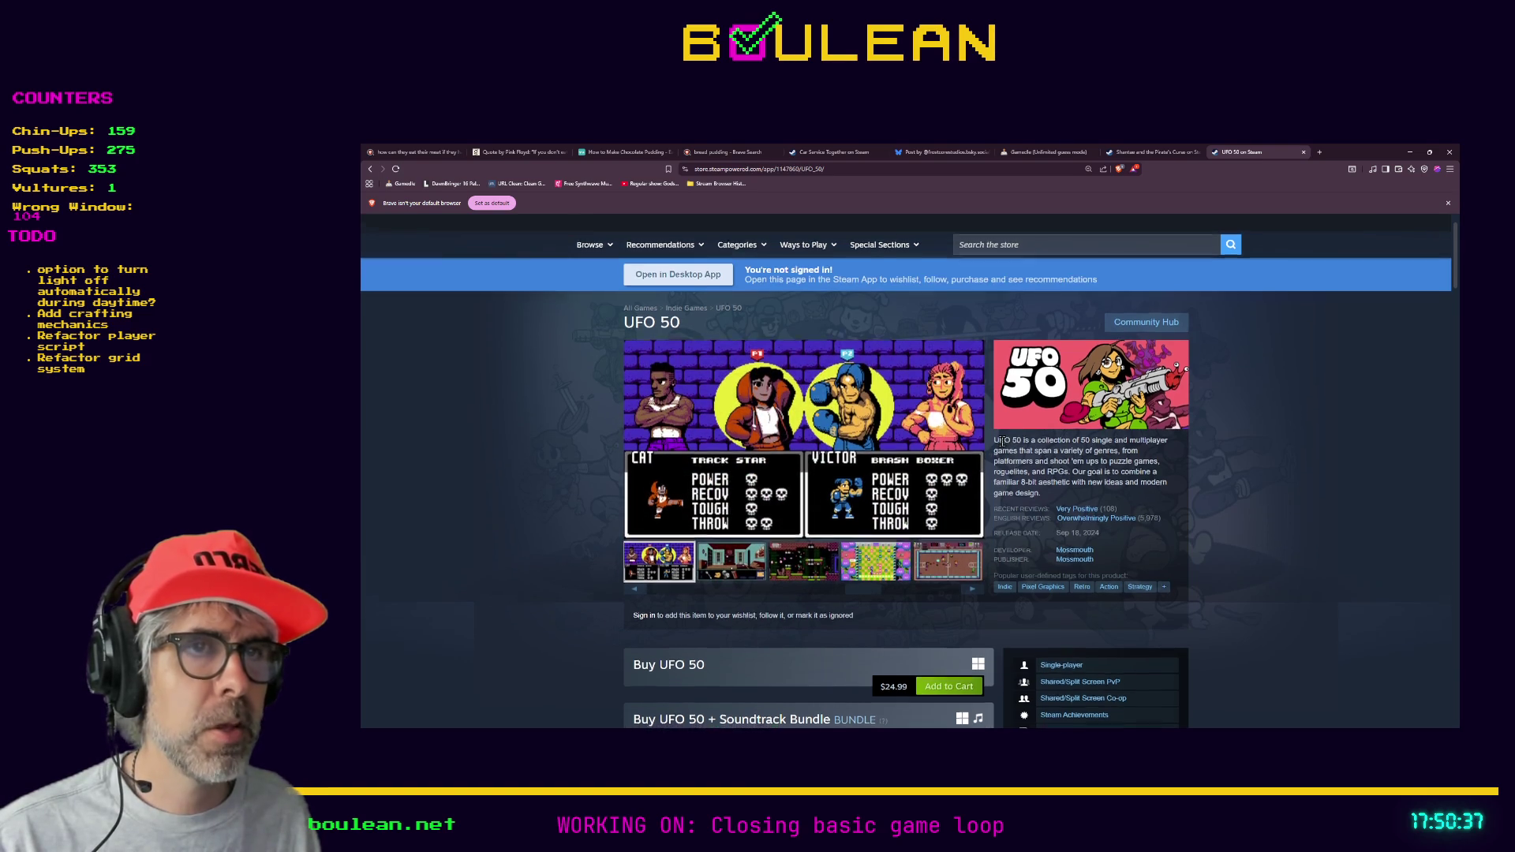
left_click(1002, 288)
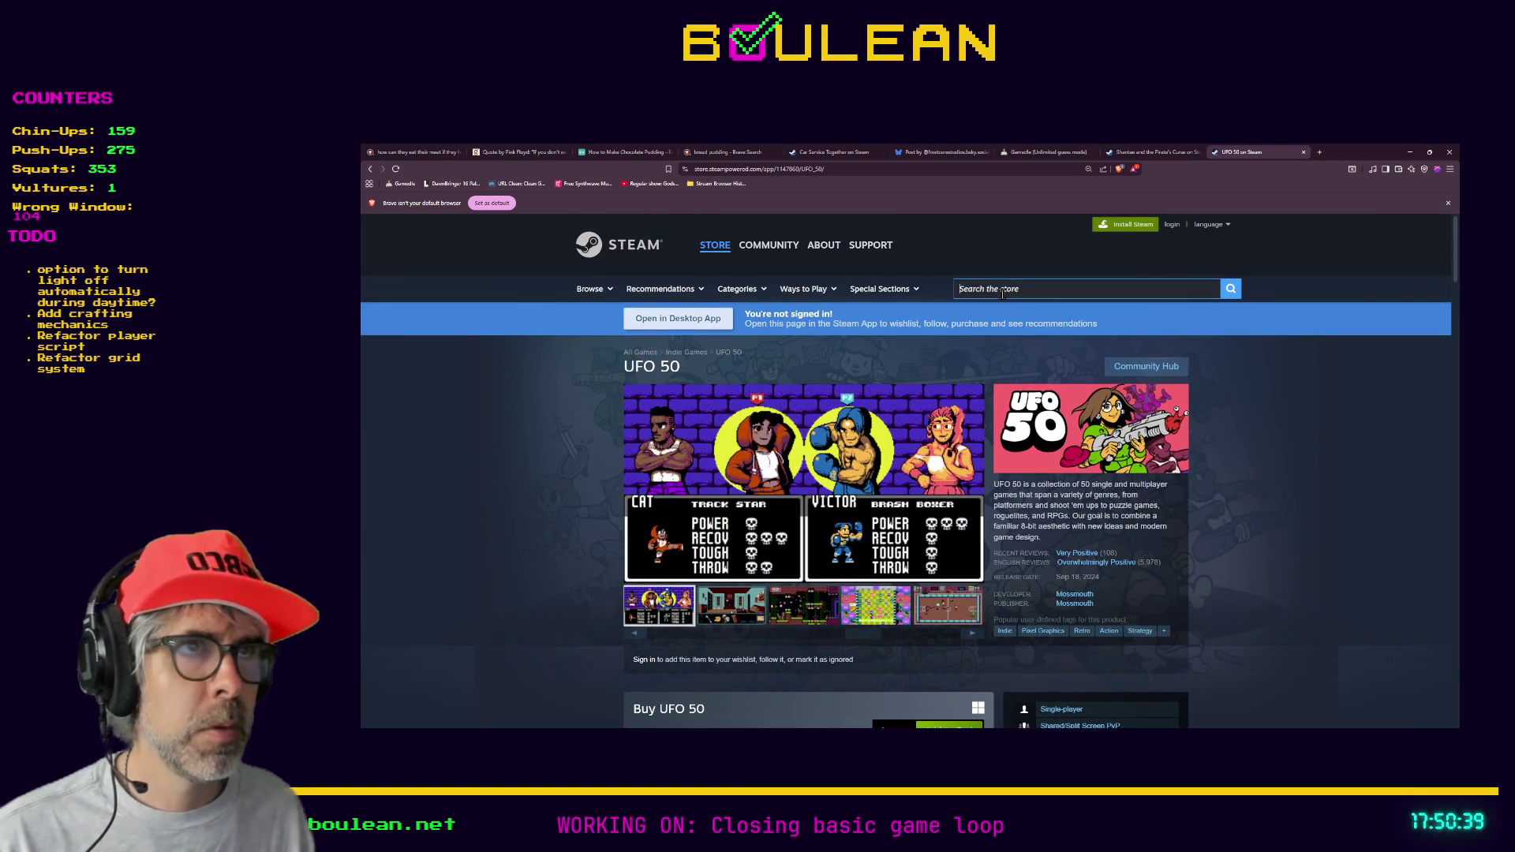
- Search the Steam store for 1000 and open the 10,000,000 game page in a new tab
type("500 arcade")
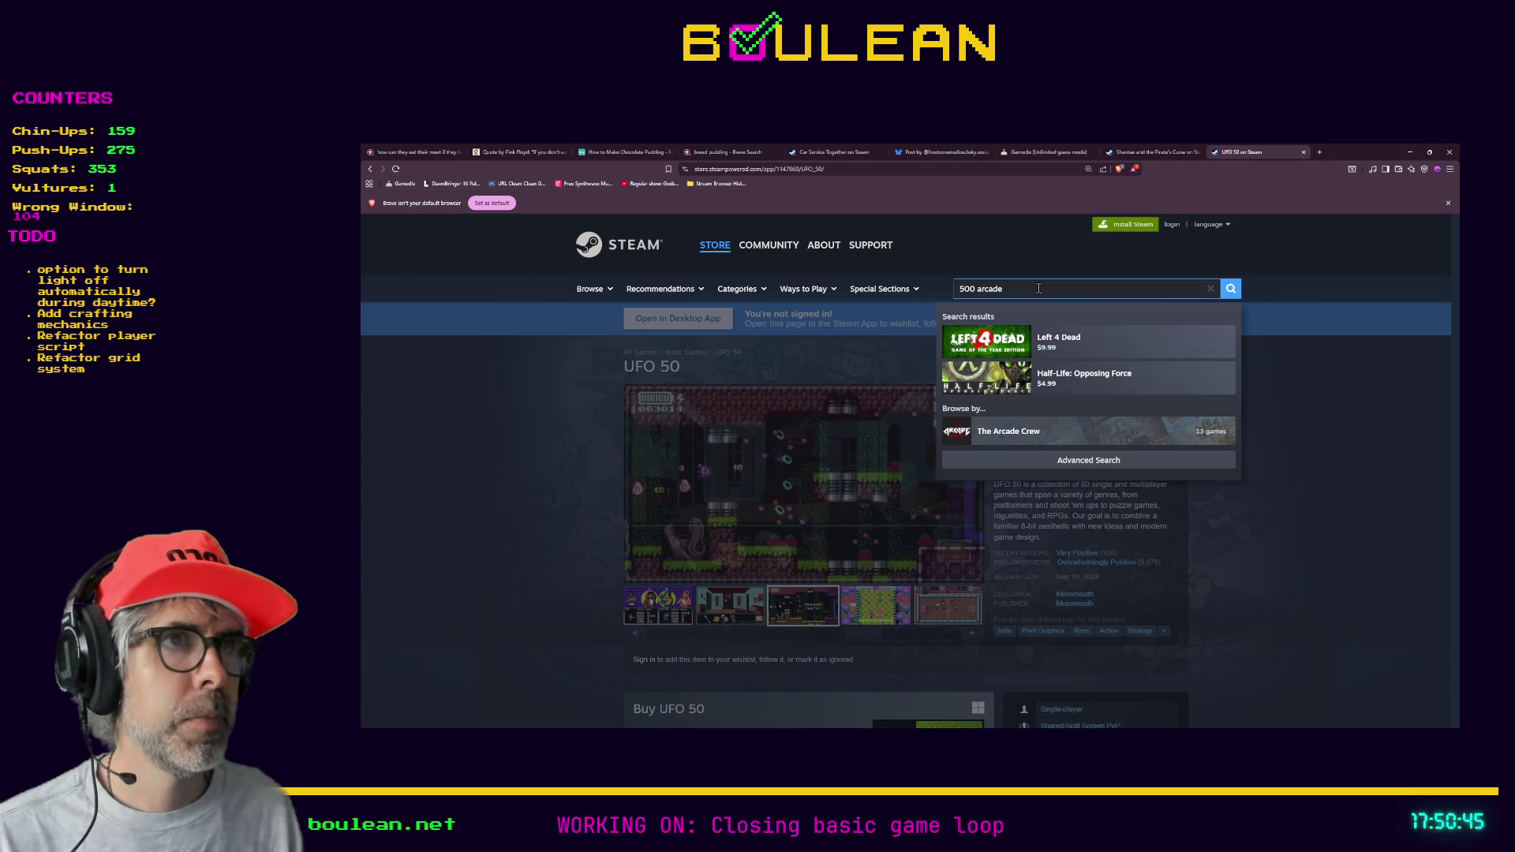
key("BackSpace")
key("BackSpace")
key("BackSpace")
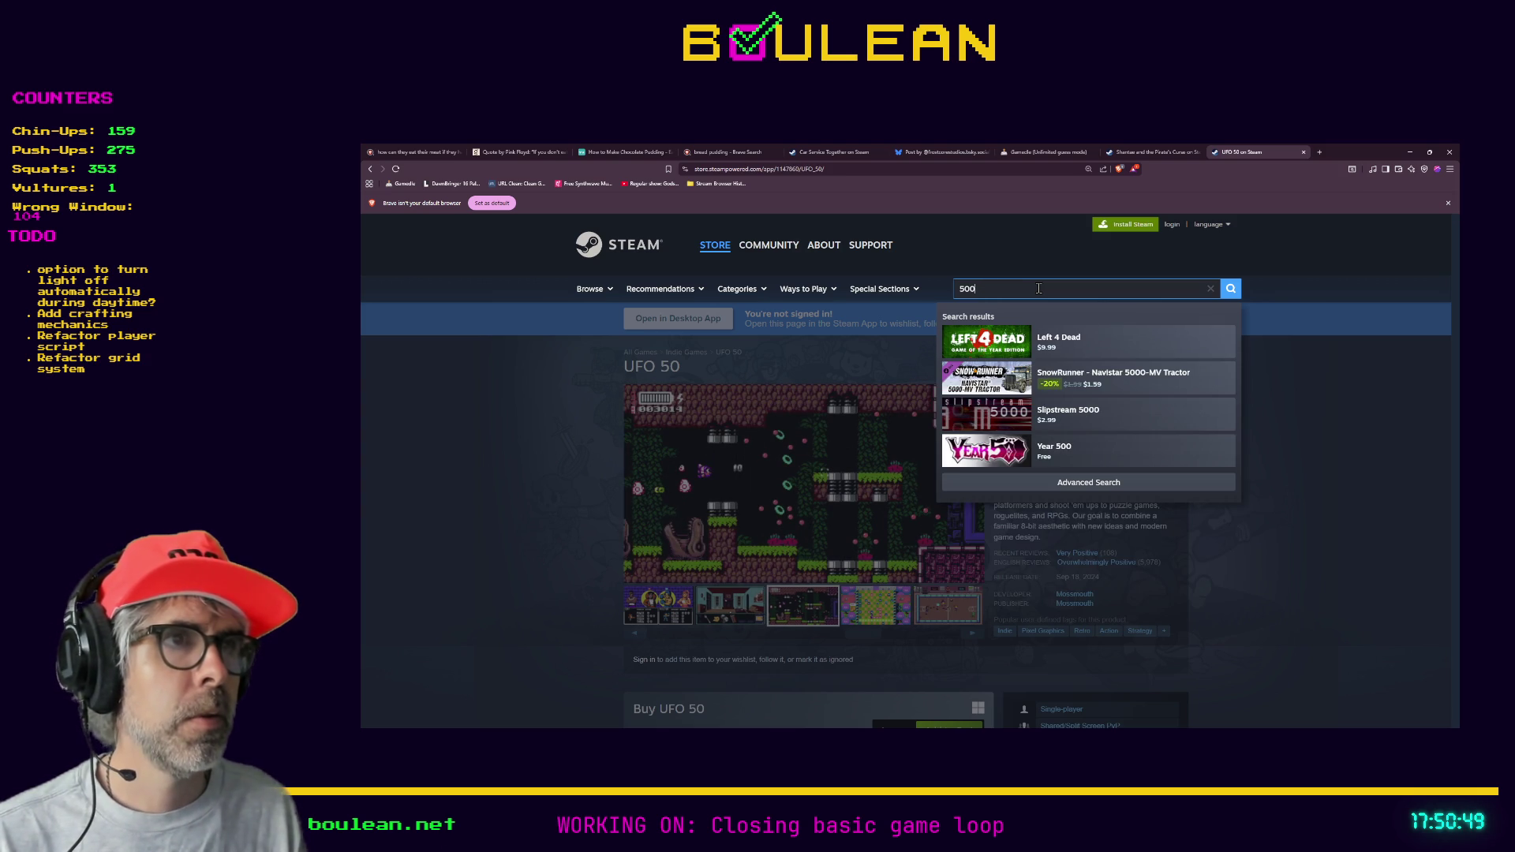
key("ctrl+a")
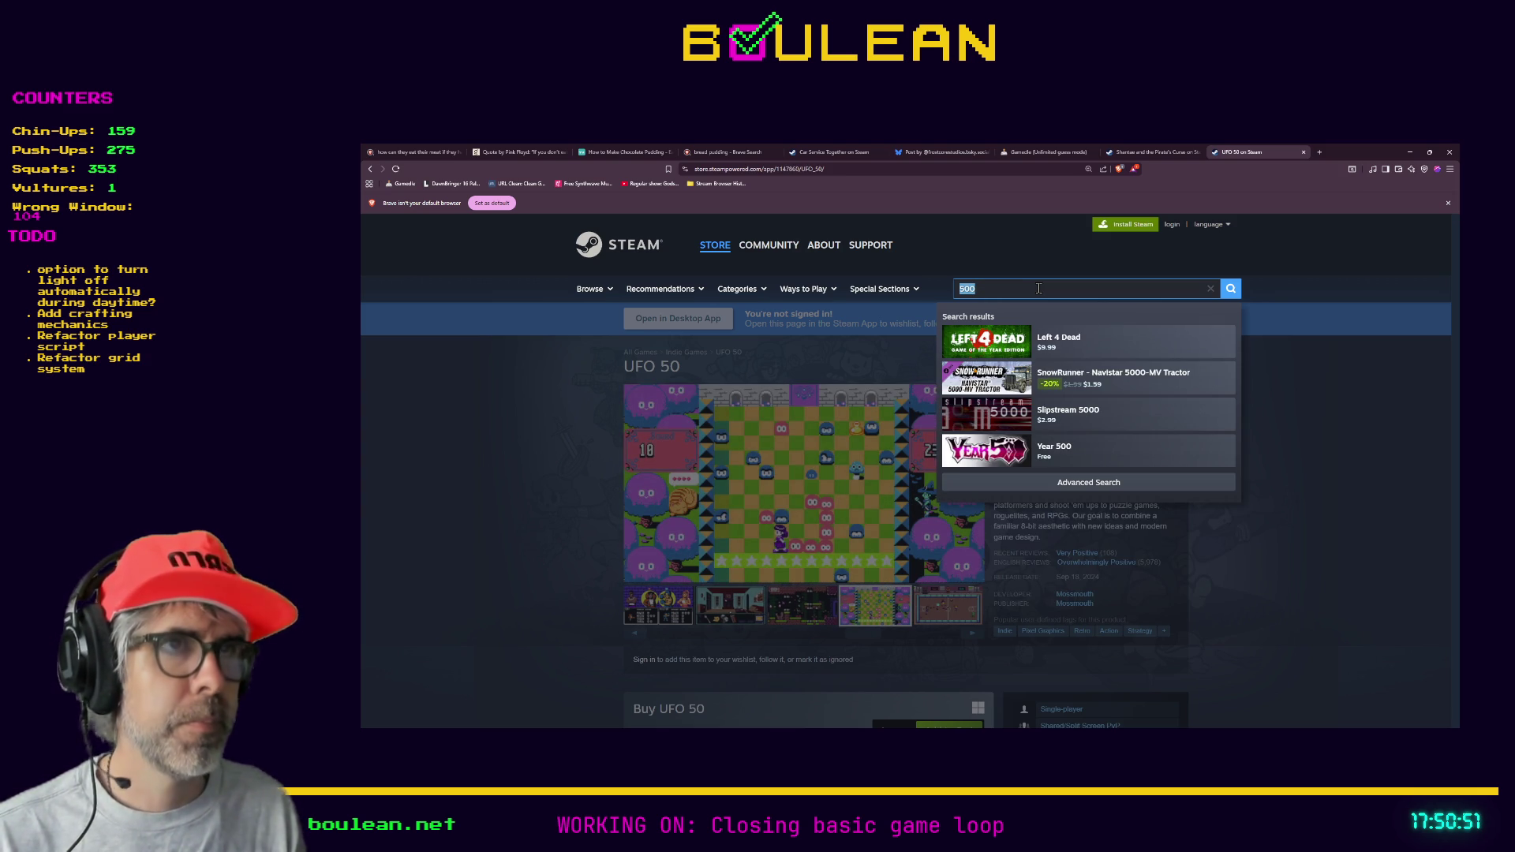
type("10")
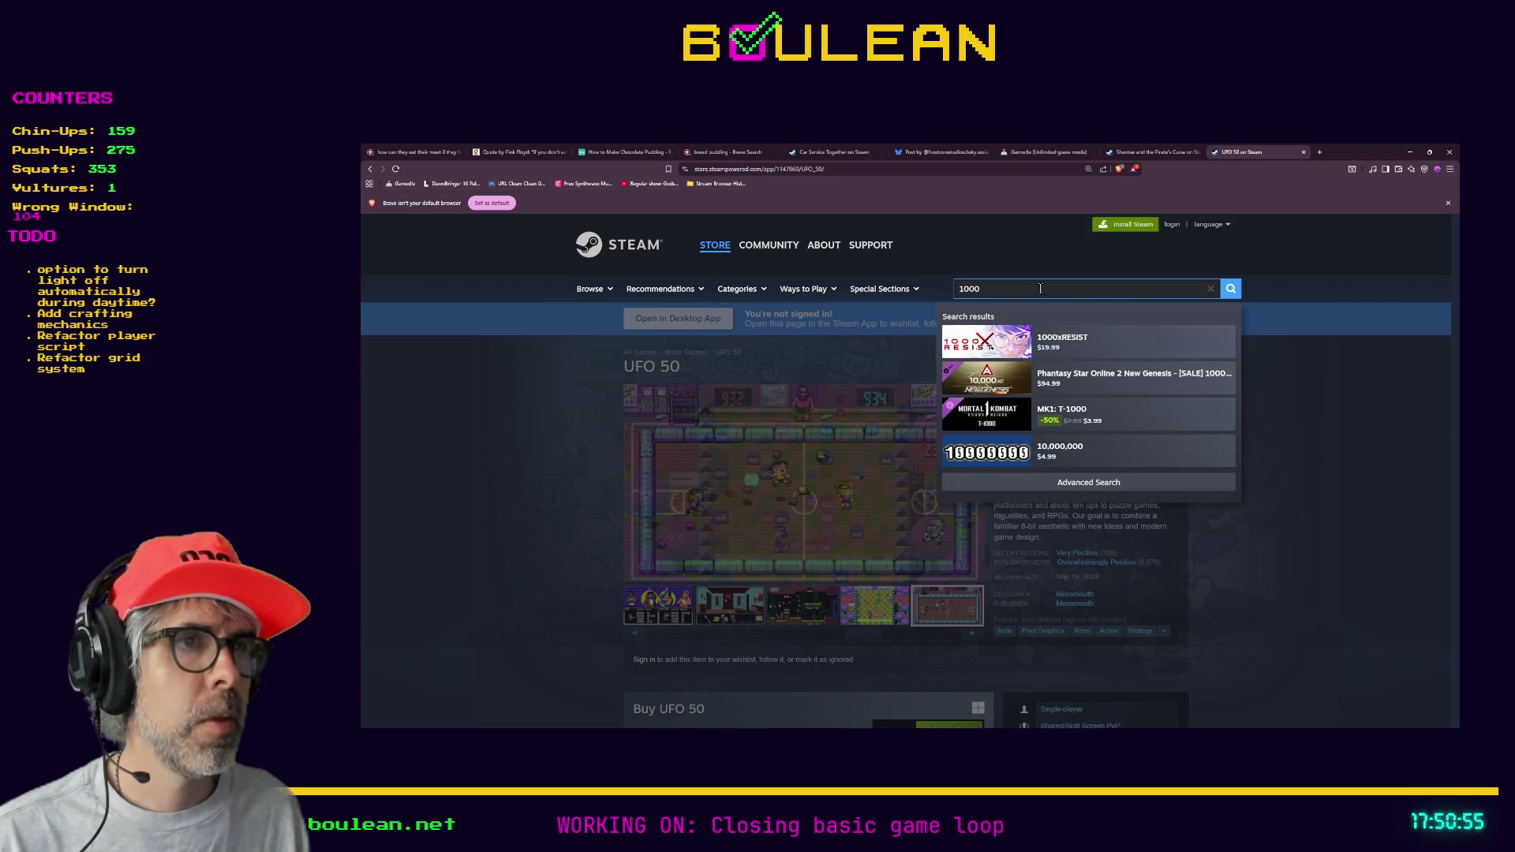
middle_click(1011, 463)
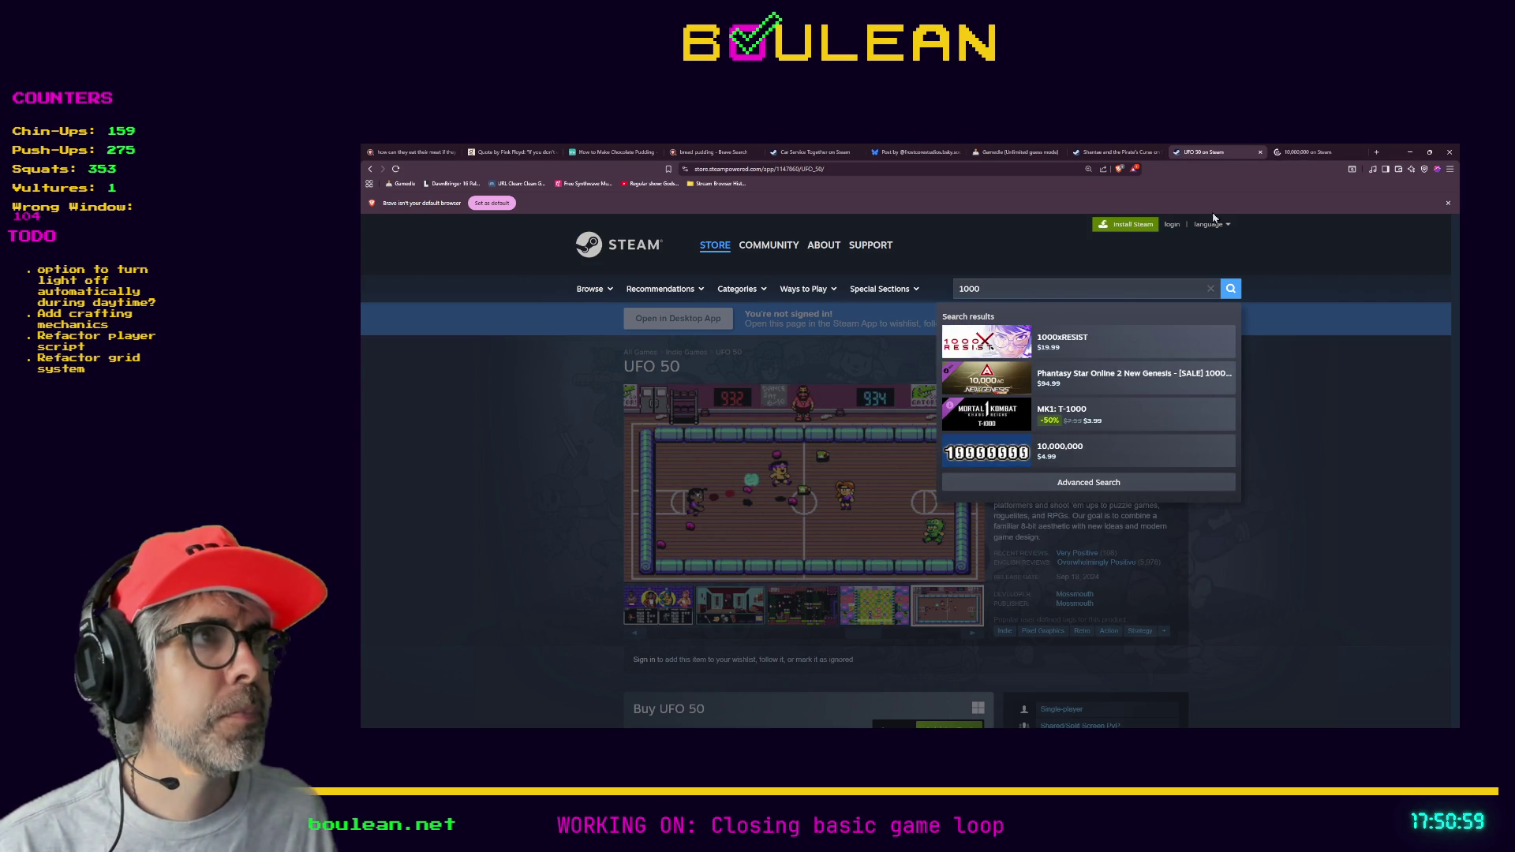
left_click(1294, 153)
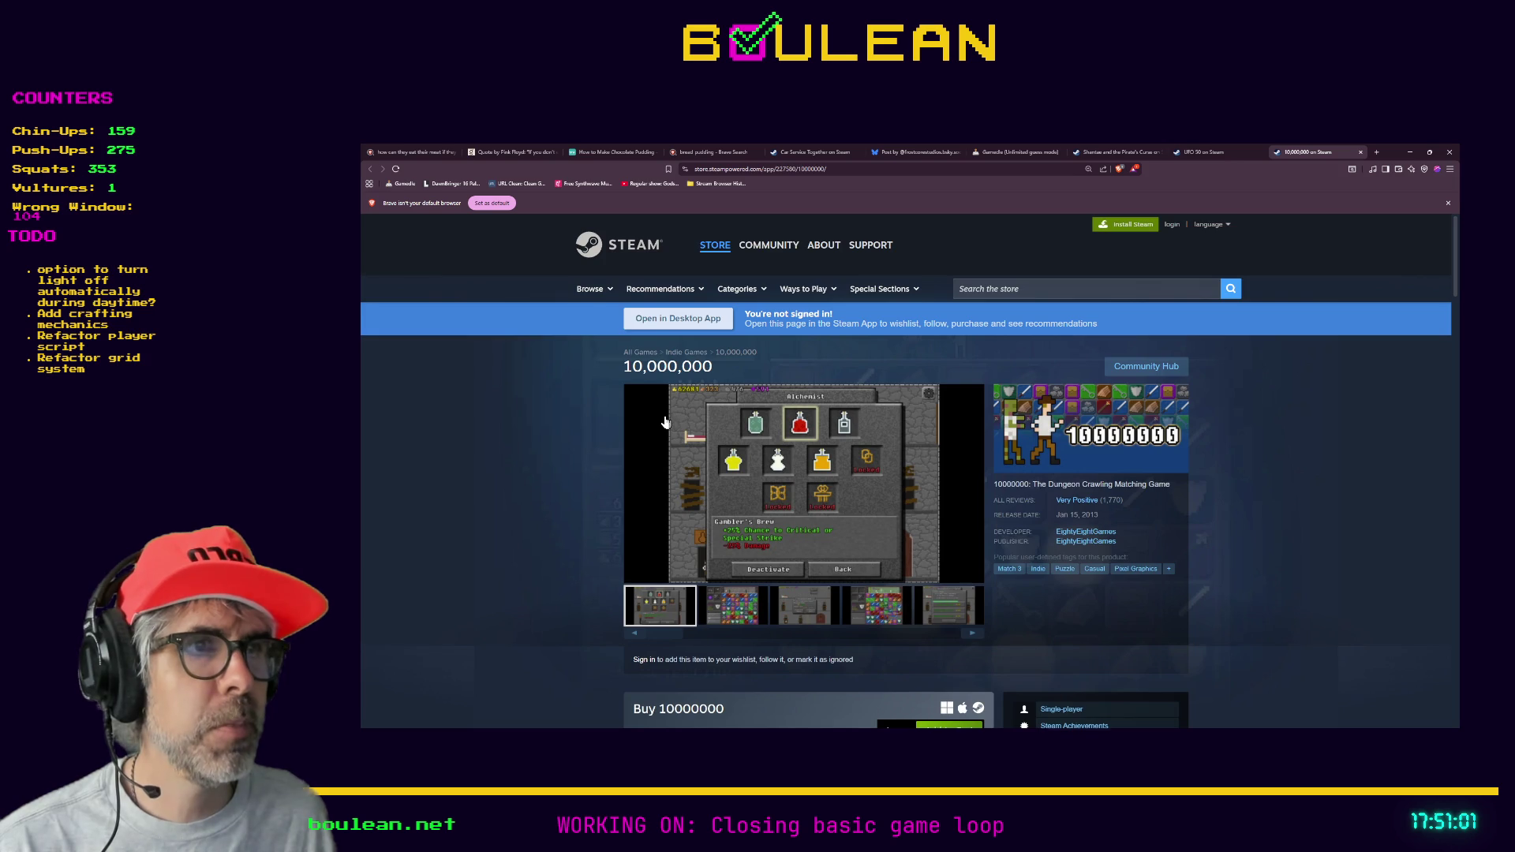
- View the 10,000,000 screenshots enlarged, from the second match-3 shot through the seventh, then close the viewer
scroll(664, 423, "down", 1)
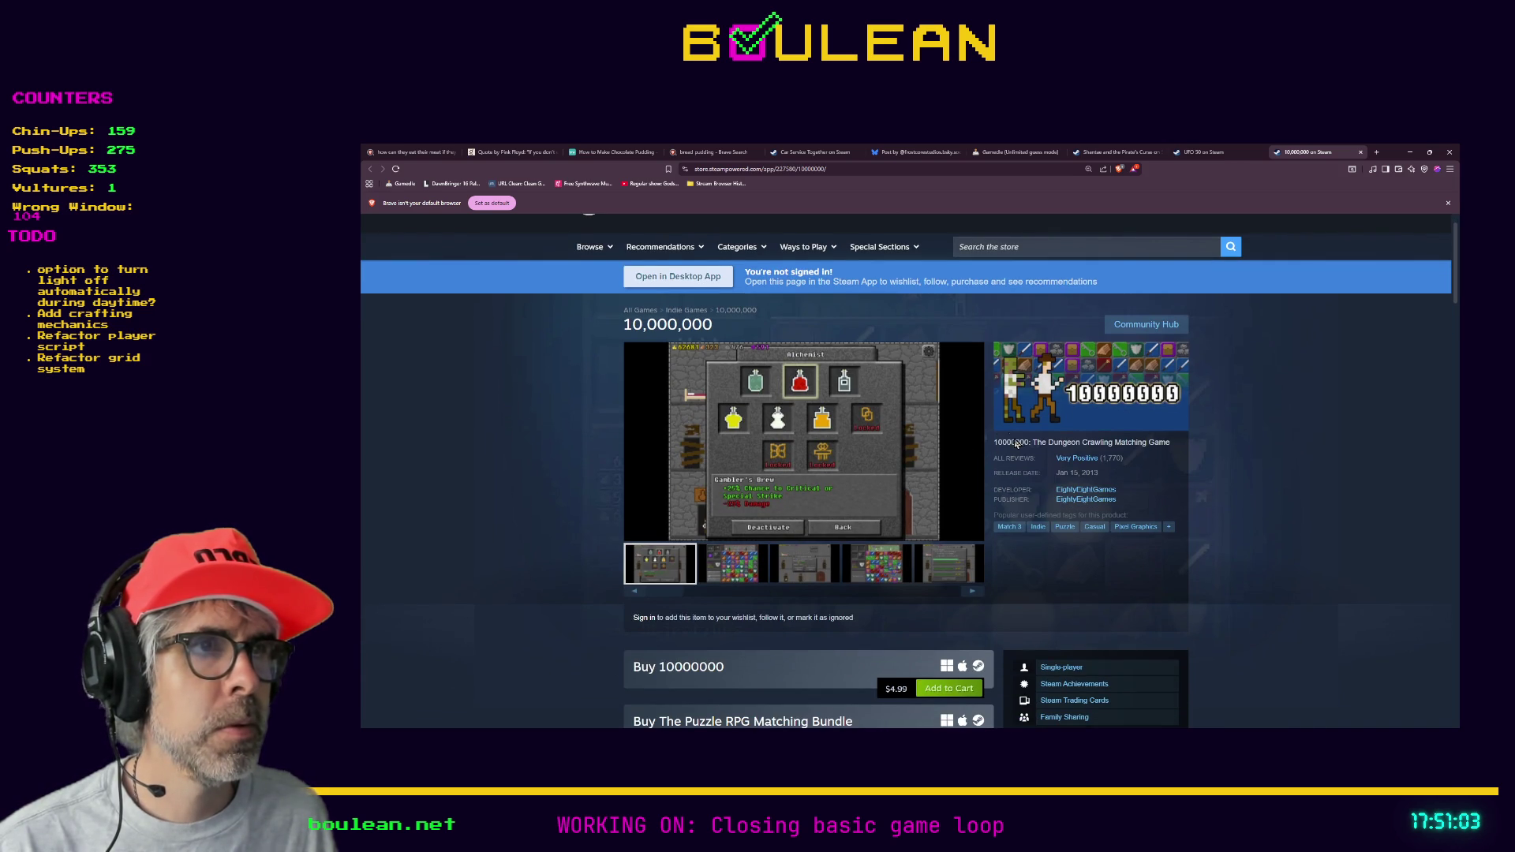
scroll(1036, 439, "down", 1)
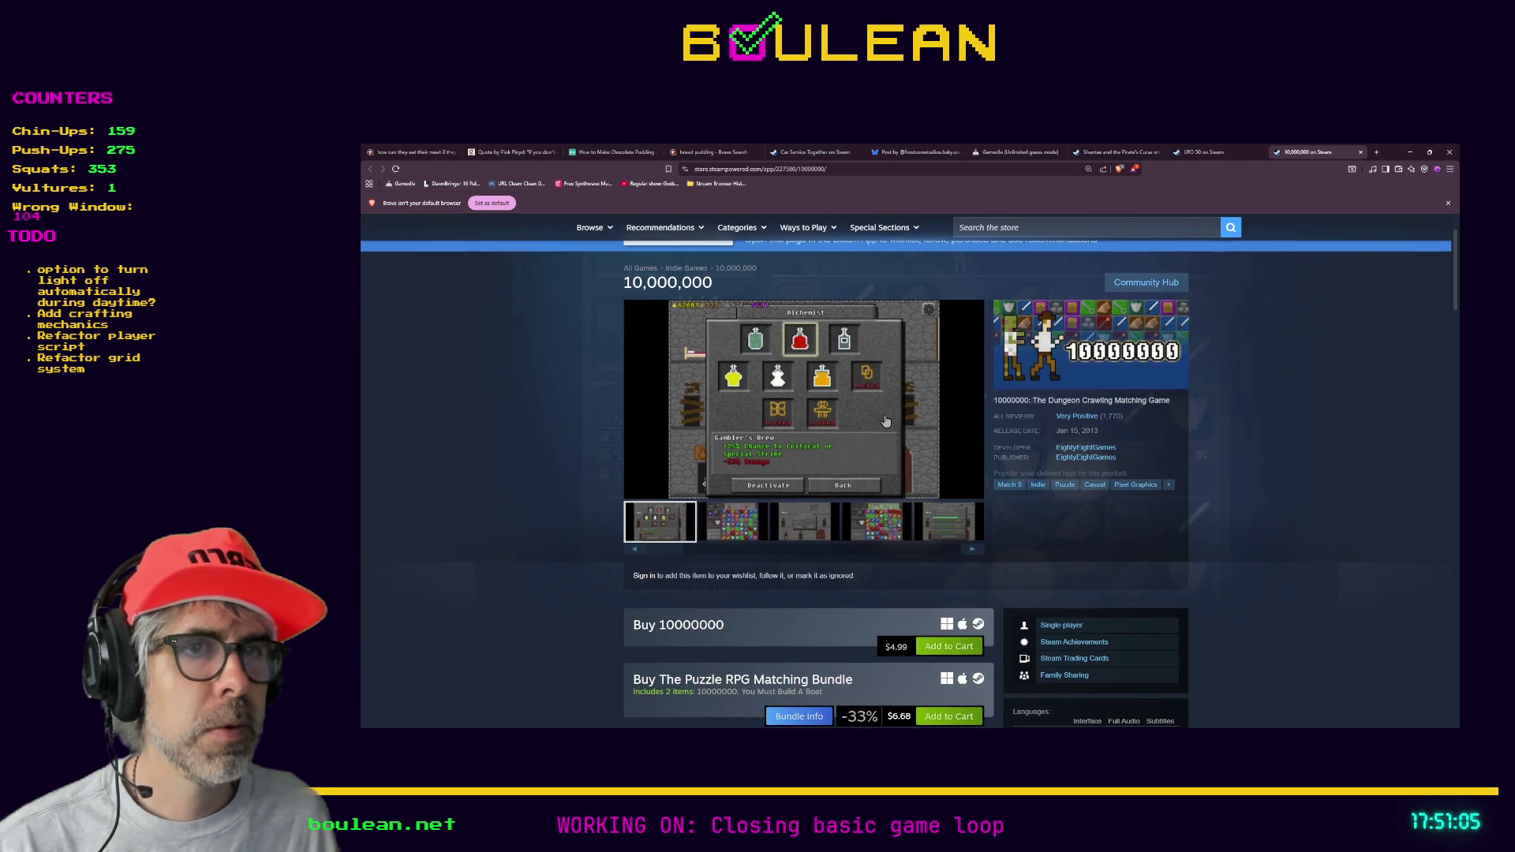
left_click(742, 528)
left_click(779, 439)
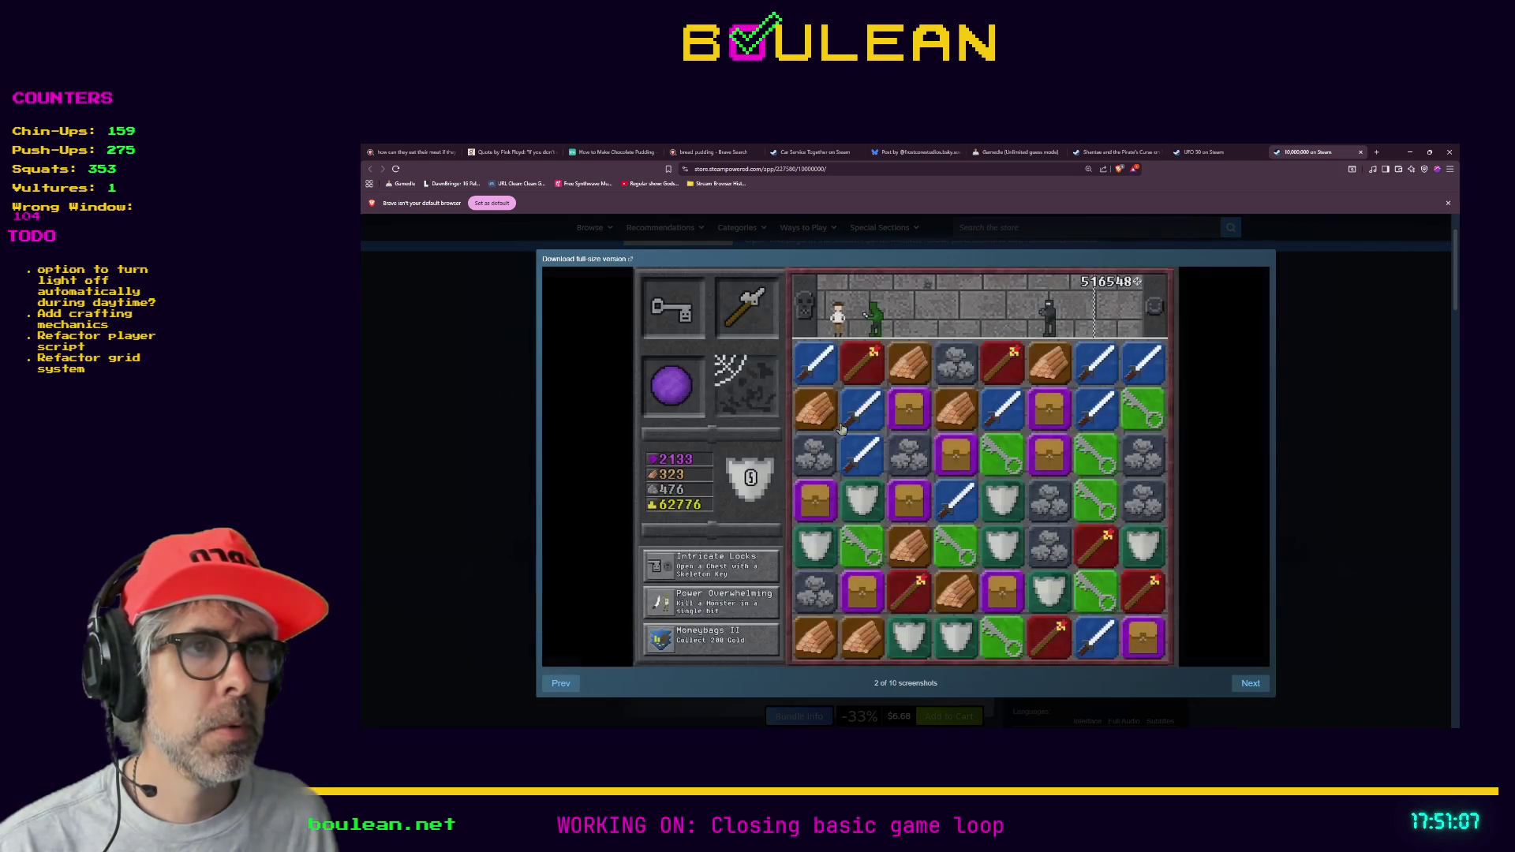
left_click(1250, 684)
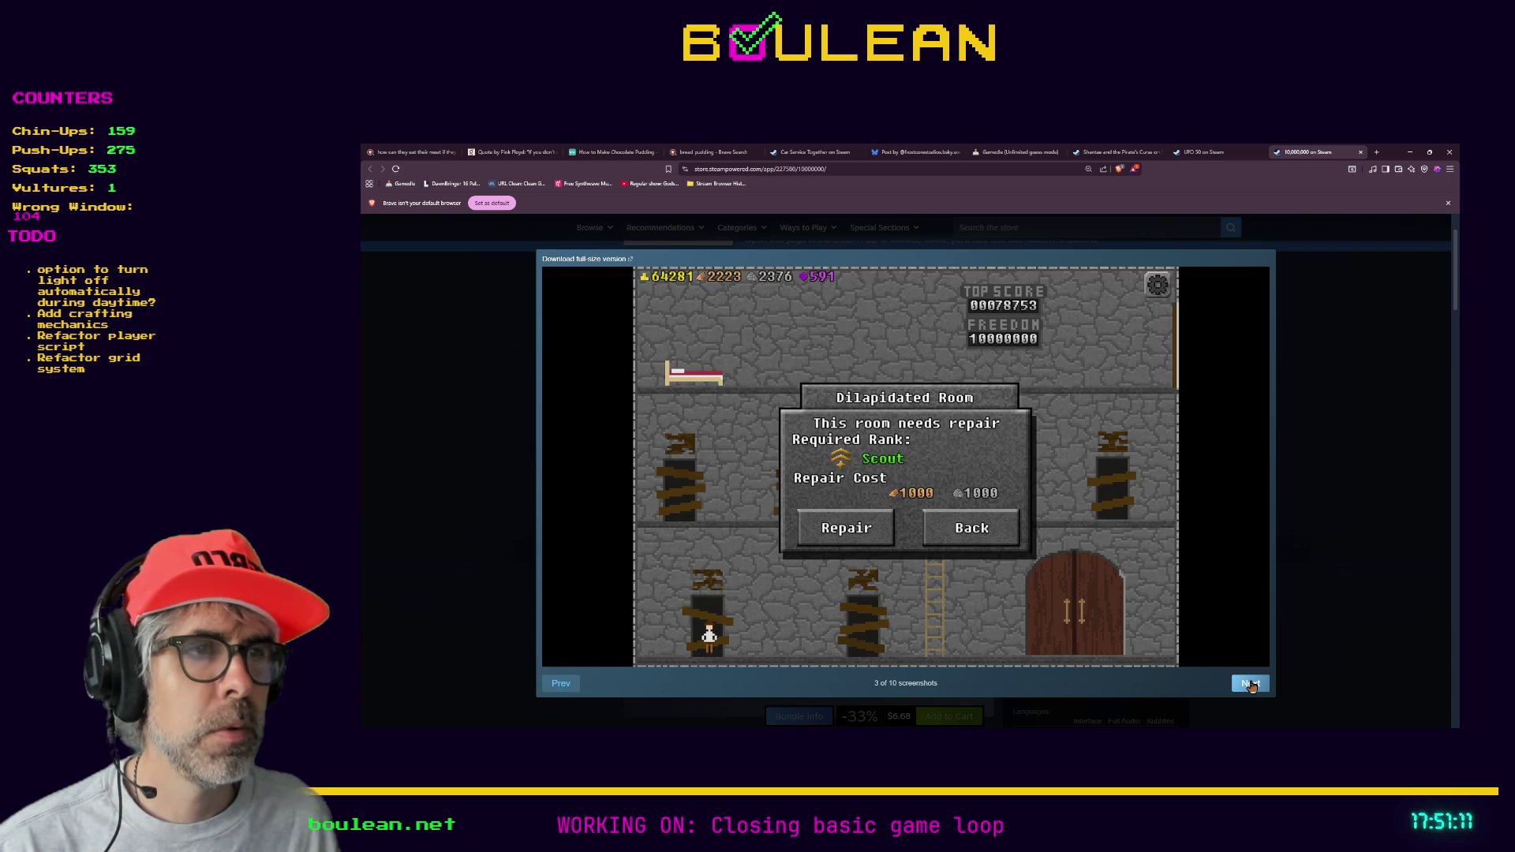
left_click(1251, 685)
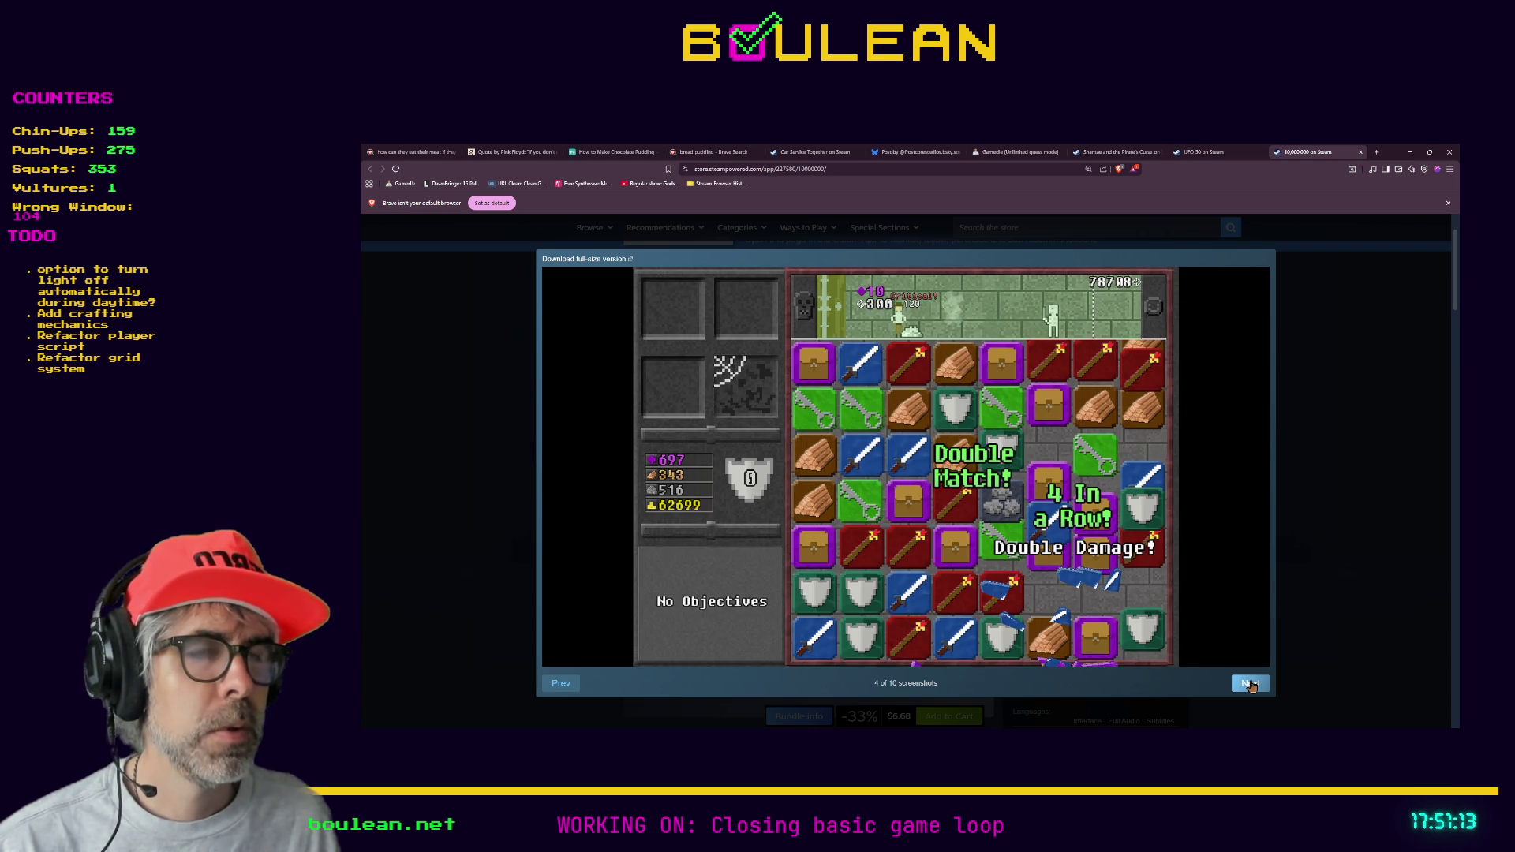
left_click(1251, 685)
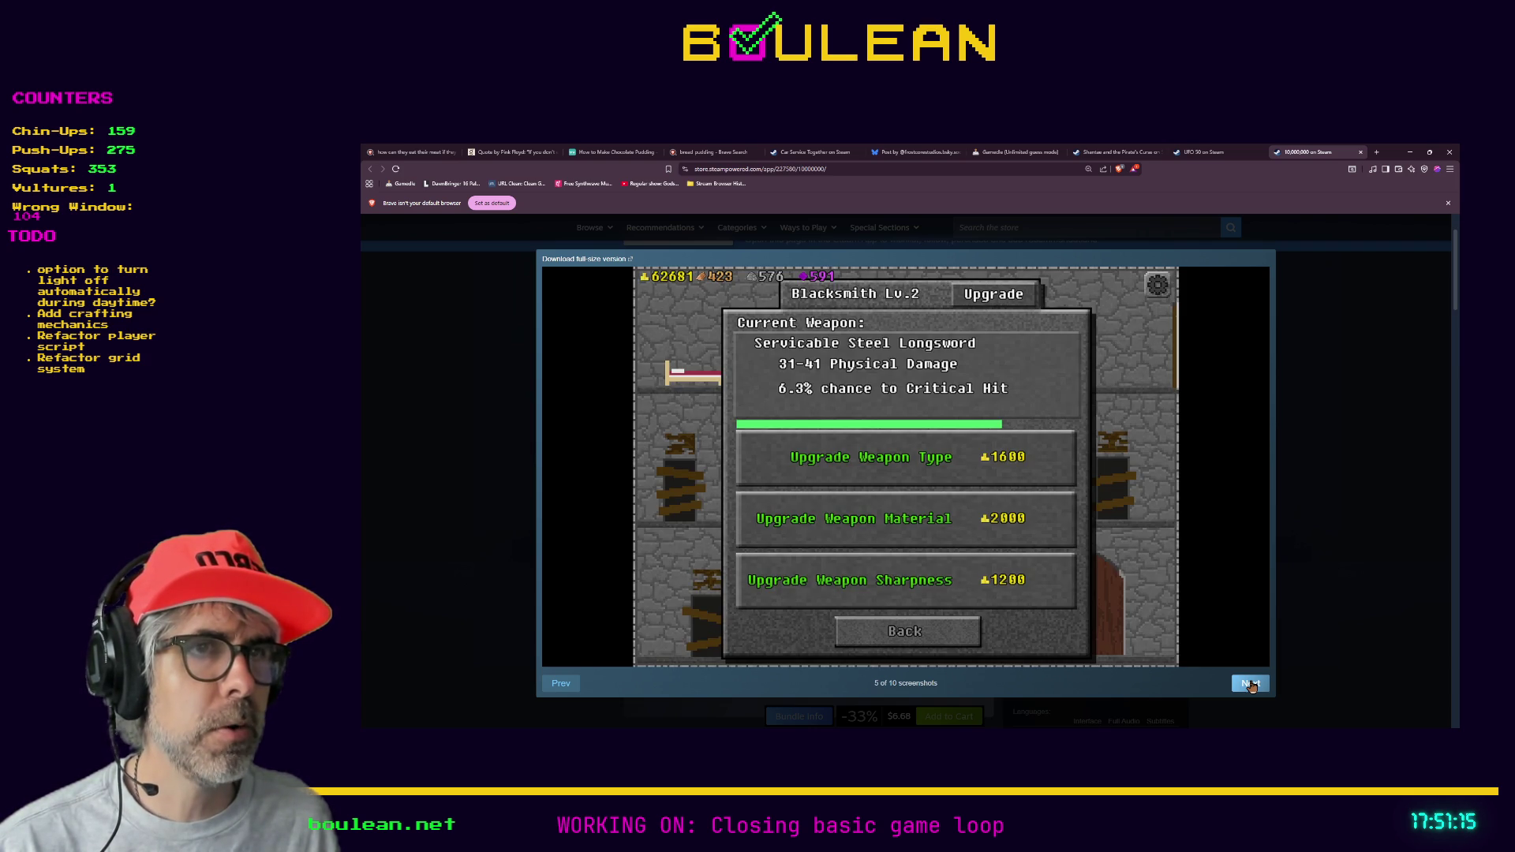
left_click(1251, 685)
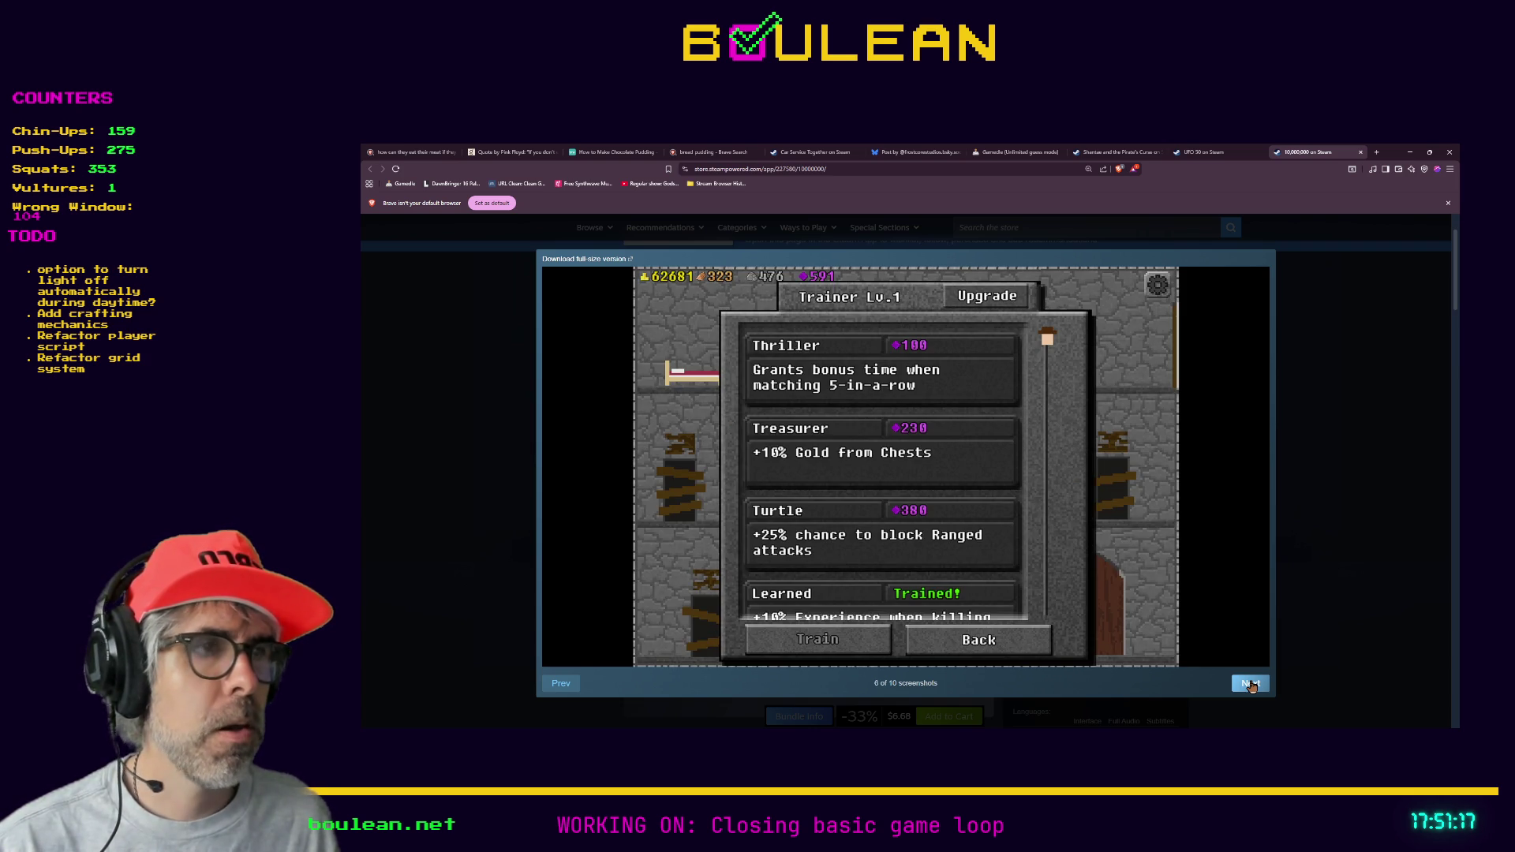
left_click(1252, 685)
left_click(1317, 536)
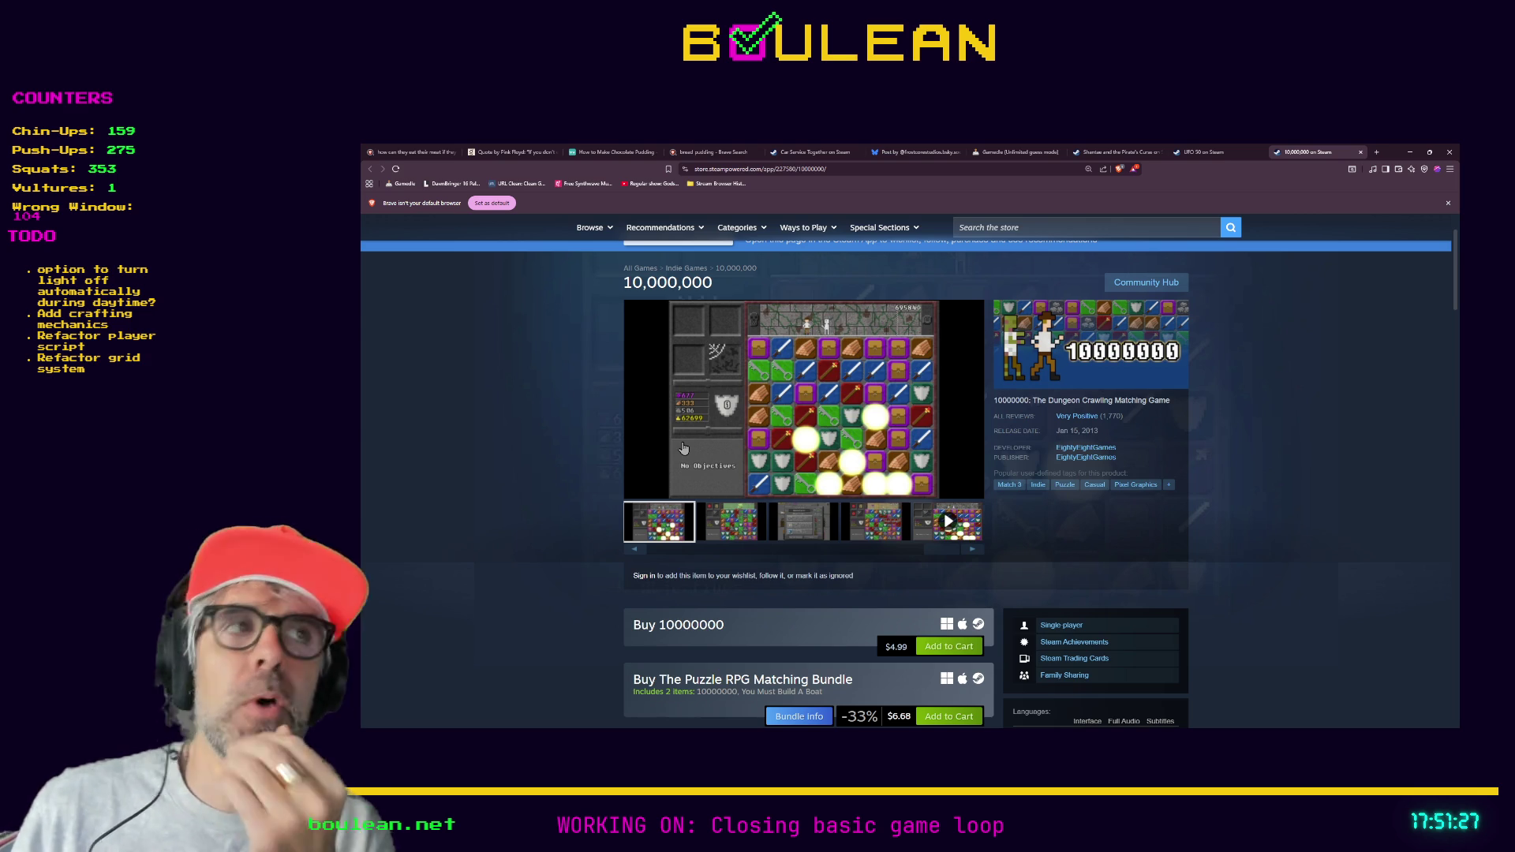
- Return to the UFO 50 store page and scroll down to its $24.99 Buy UFO 50 section
left_click(1198, 150)
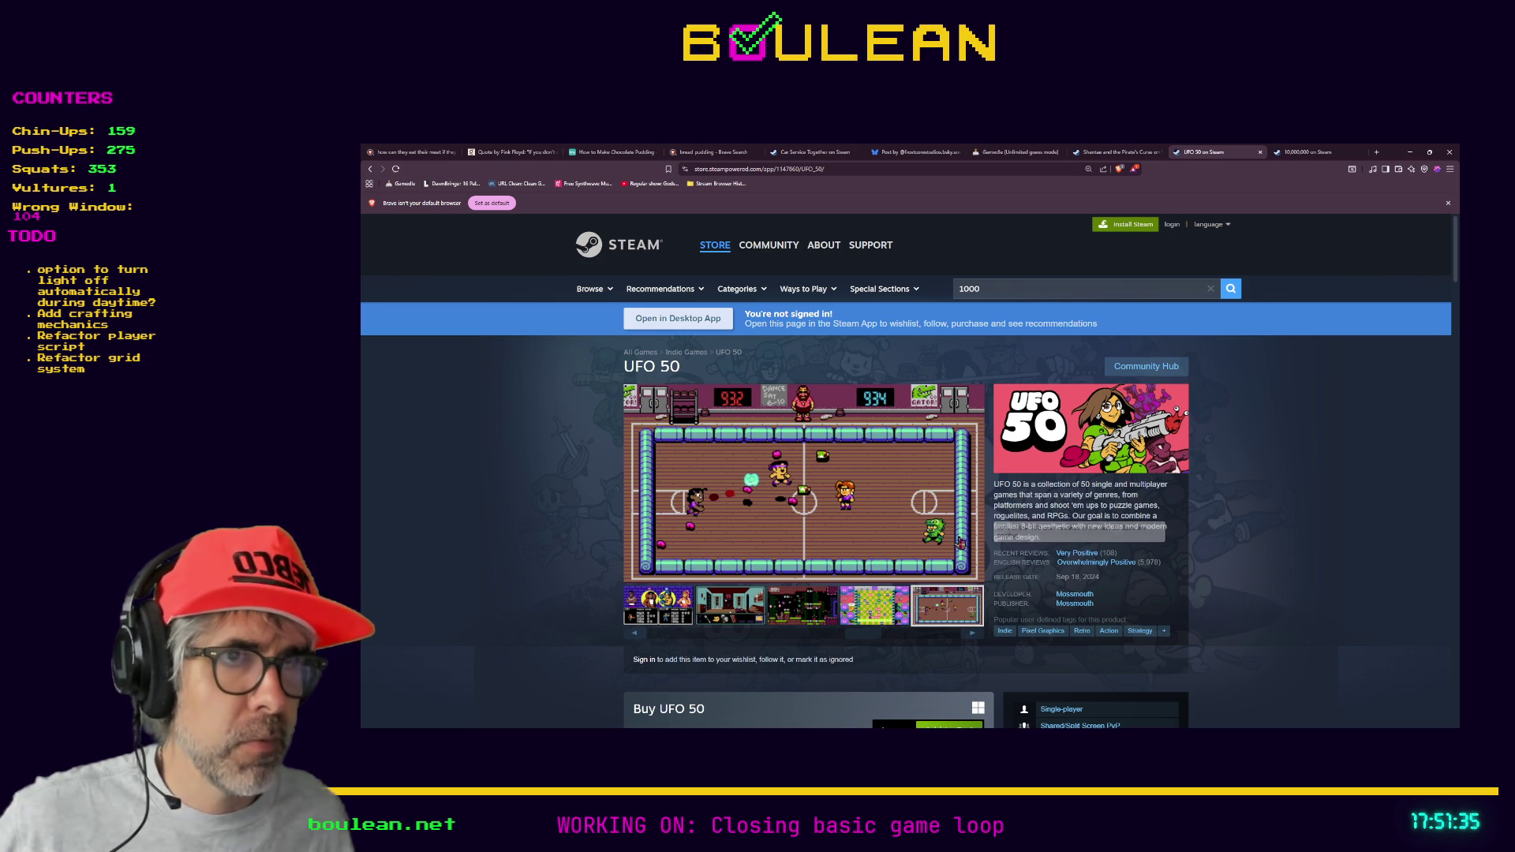
mouse_move(1087, 558)
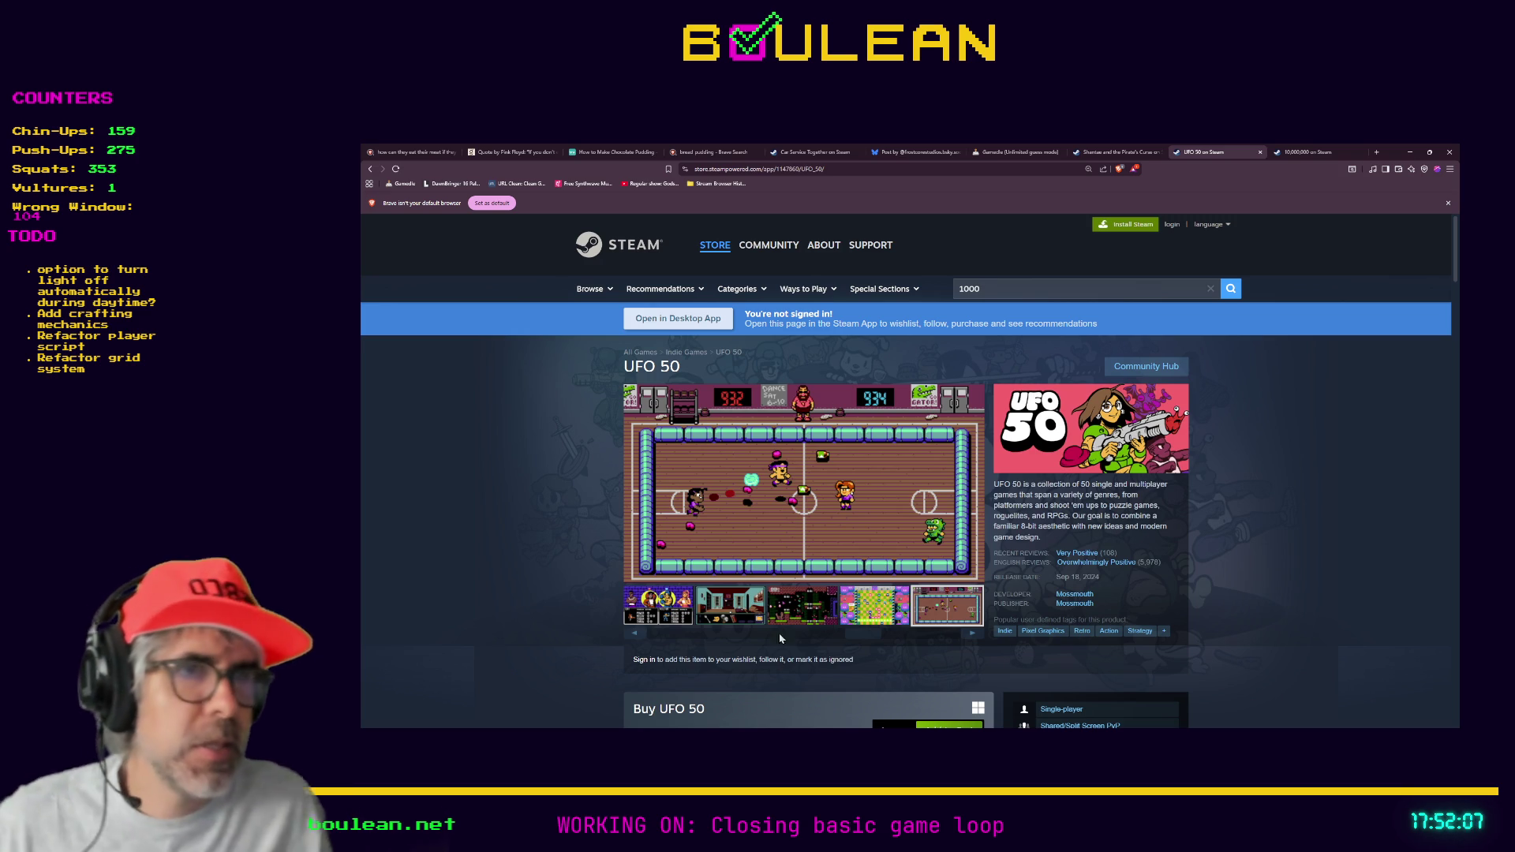
scroll(779, 633, "down", 1)
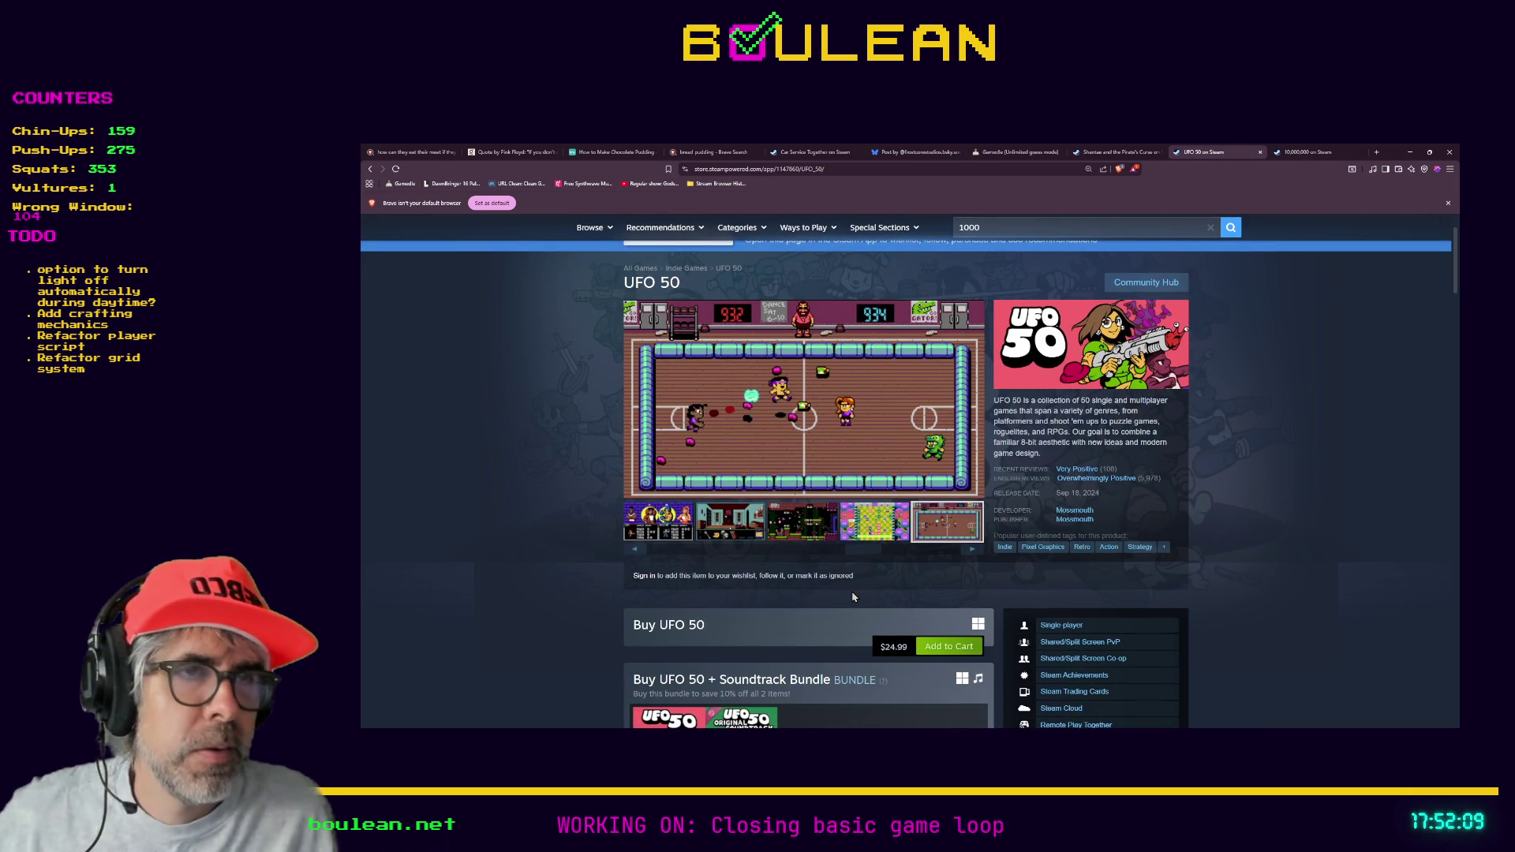
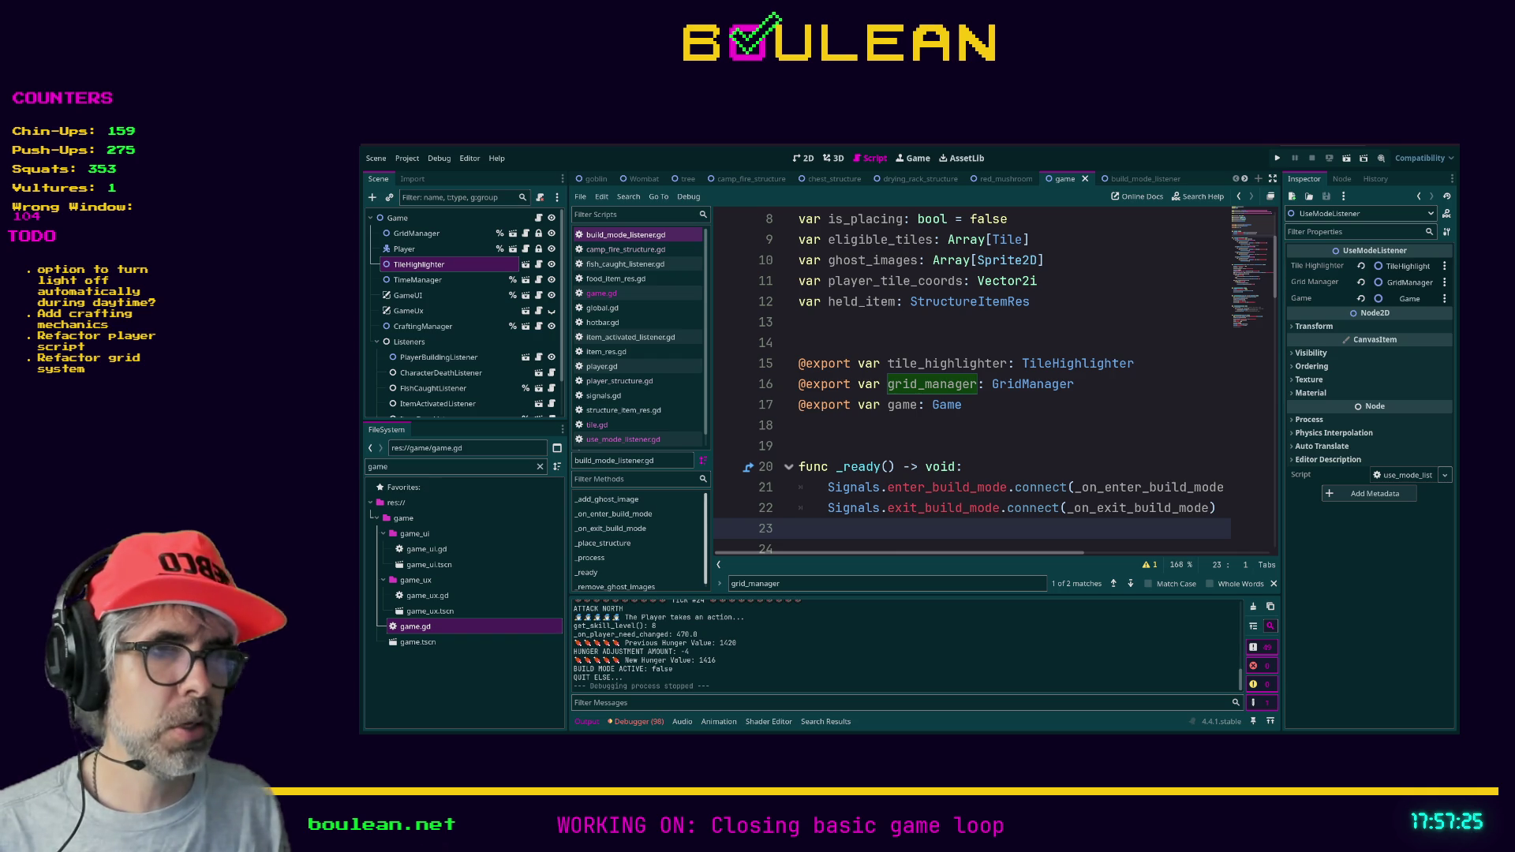
- Switch from the Godot editor to the Shroud of Gloom Demo Steam page in Brave
key("alt+Tab")
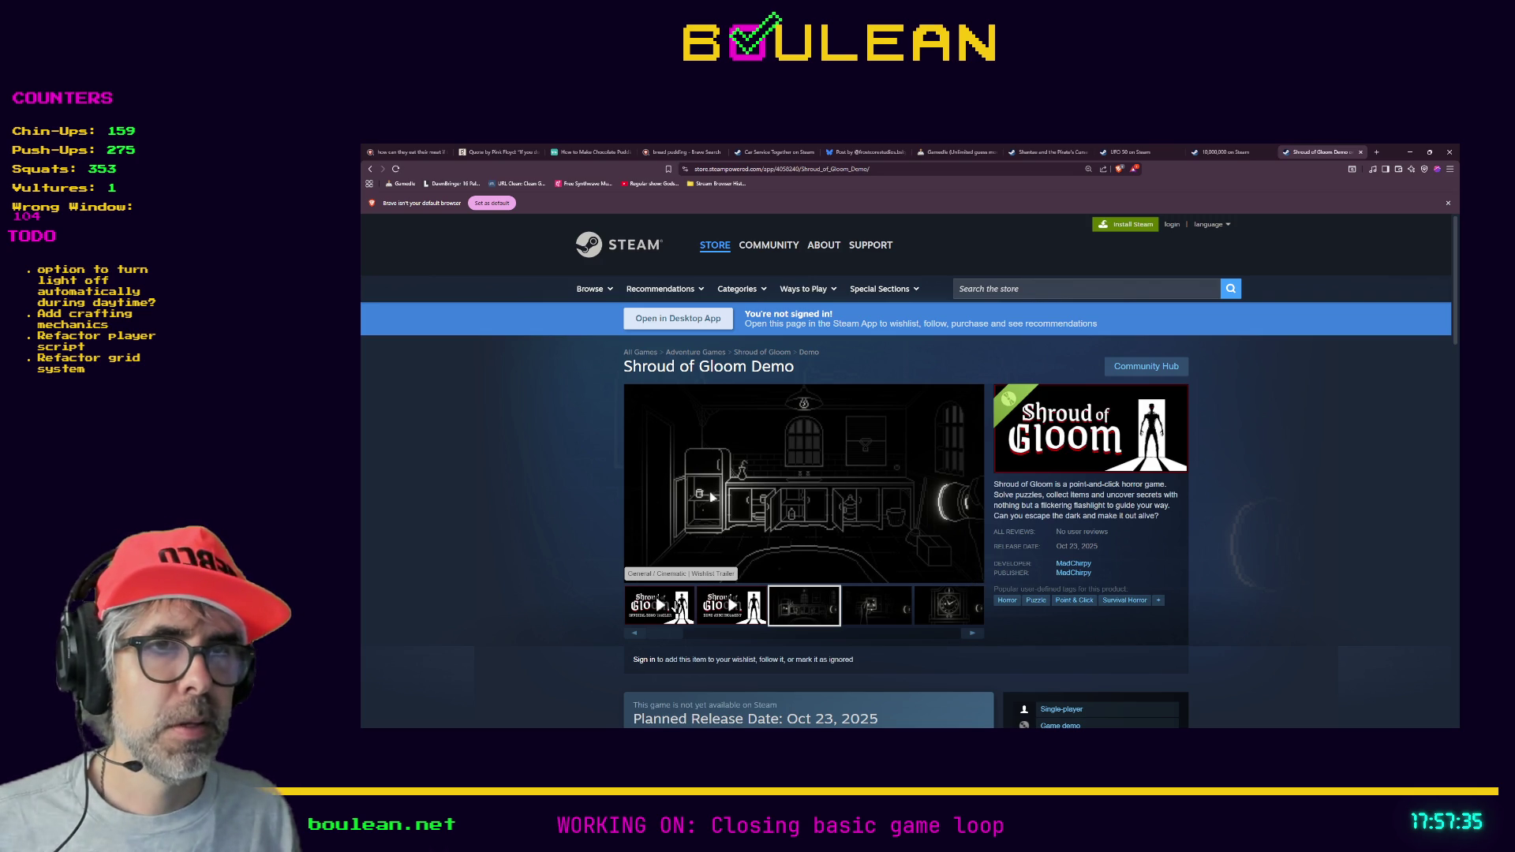
- Play the Shroud of Gloom wishlist trailer in fullscreen through to its 0:57 end
left_click(675, 606)
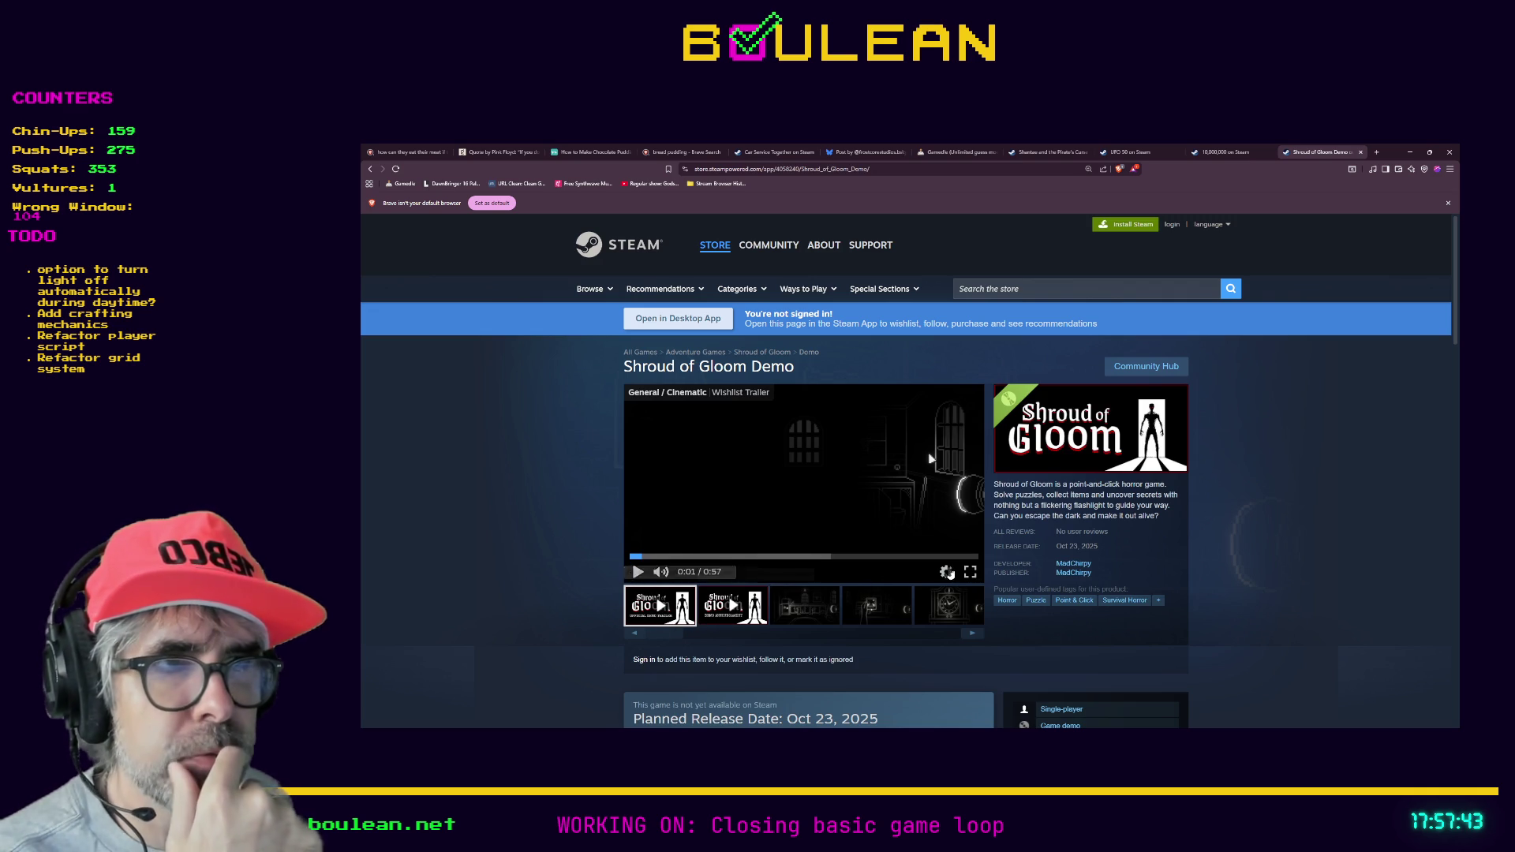
left_click(970, 571)
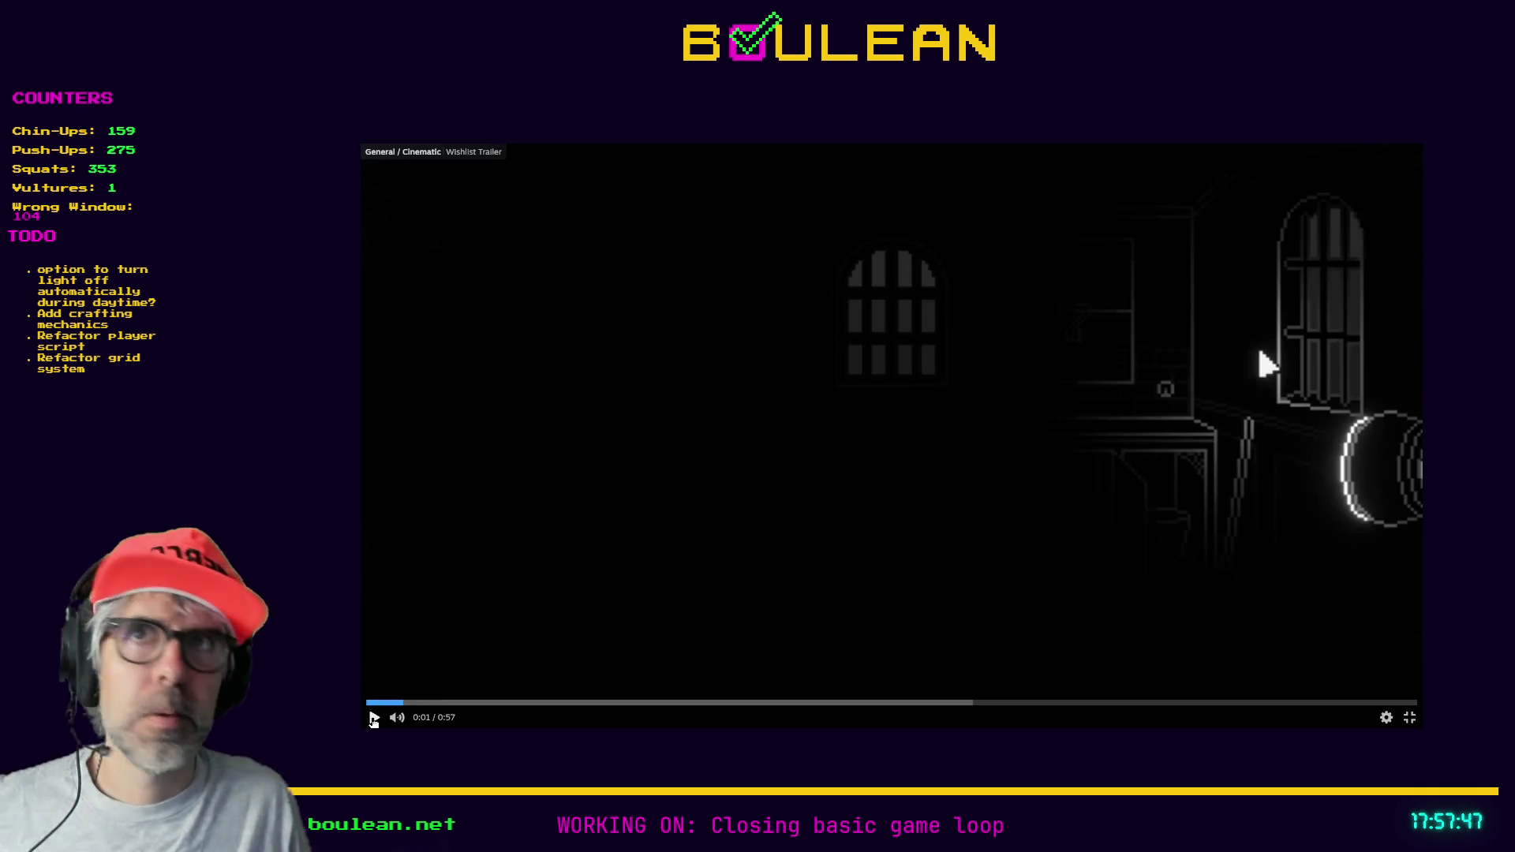
left_click(374, 718)
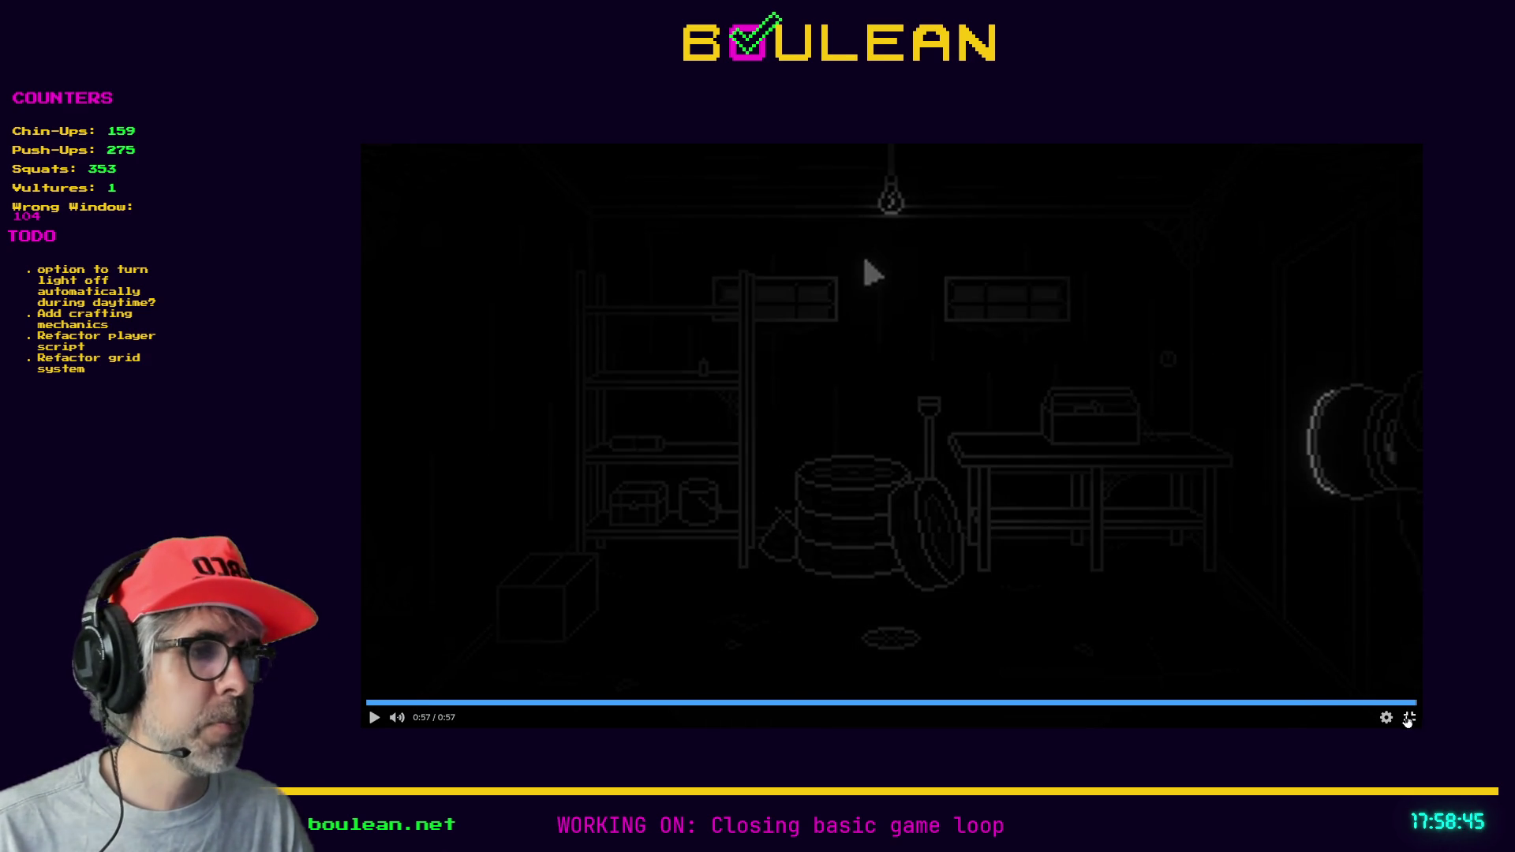
- Exit the trailer's fullscreen and return to the Godot editor
left_click(1409, 719)
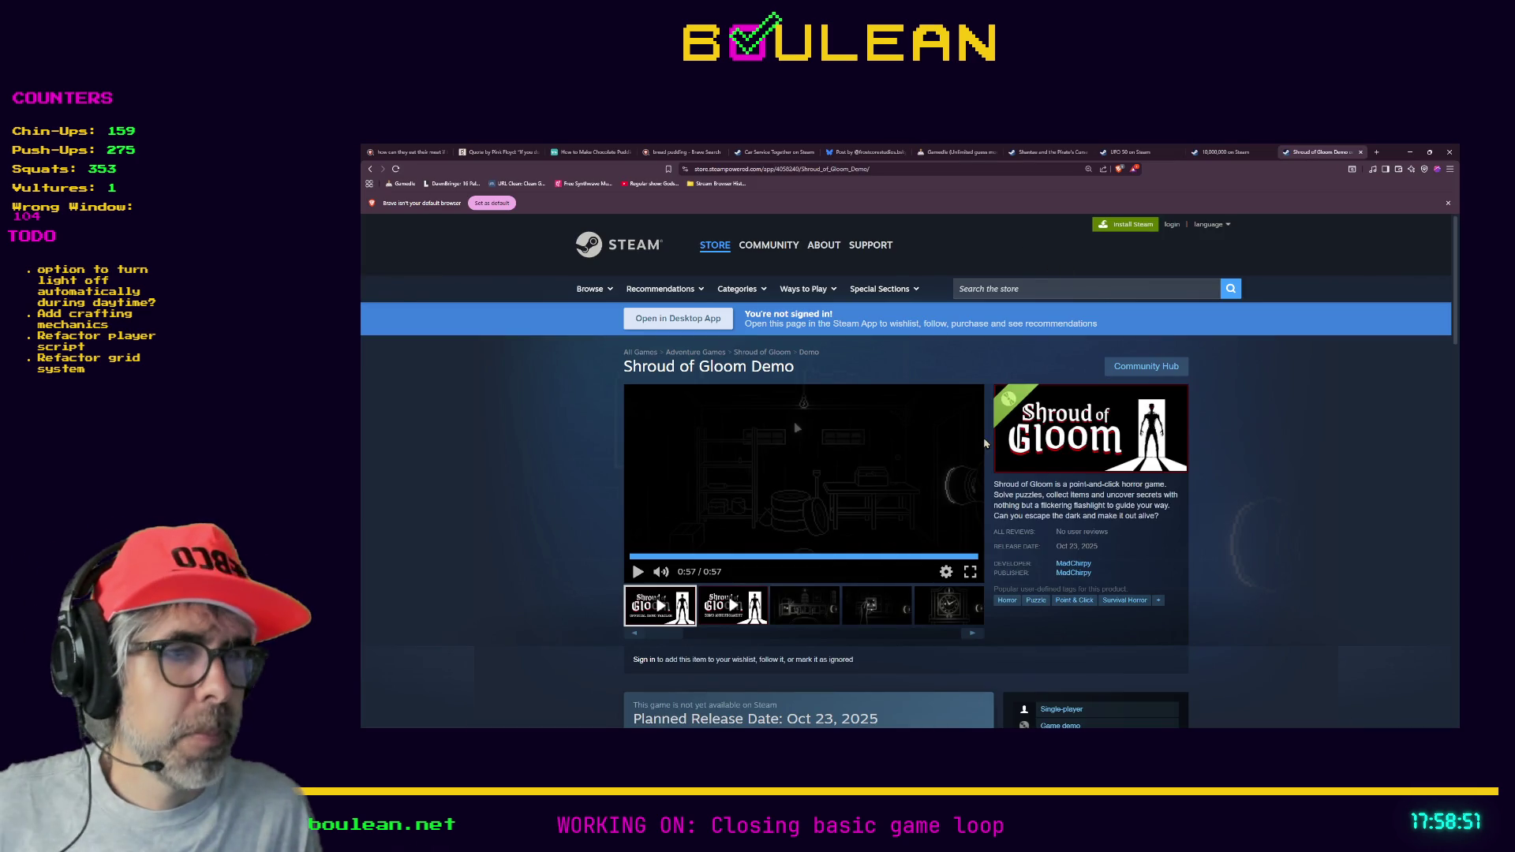
key("alt+Tab")
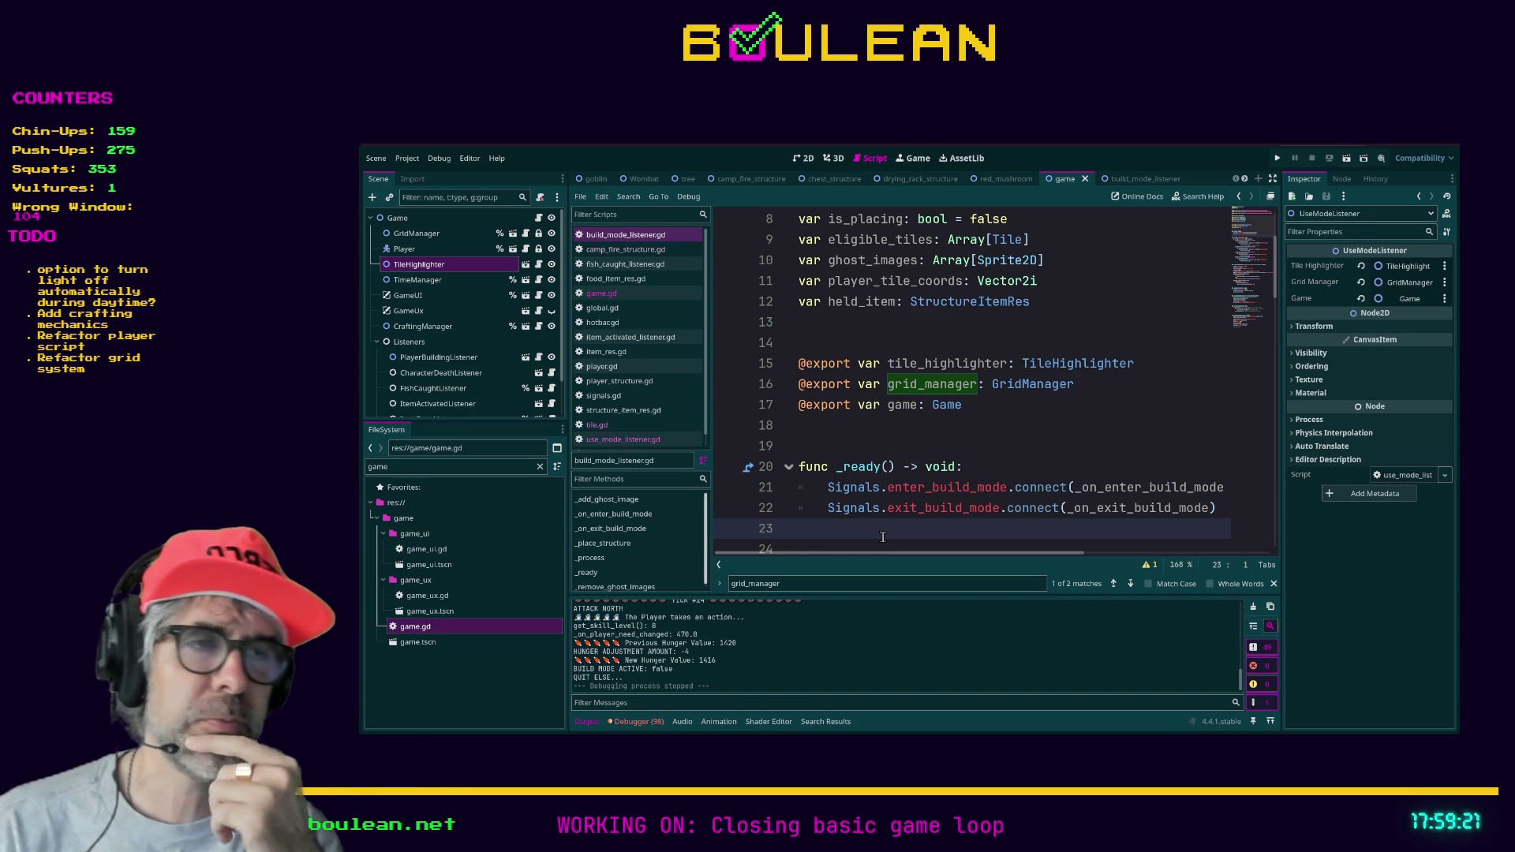
- Run the project with F5, move the wizard west and south, then attack the Goblin twice
key("F5")
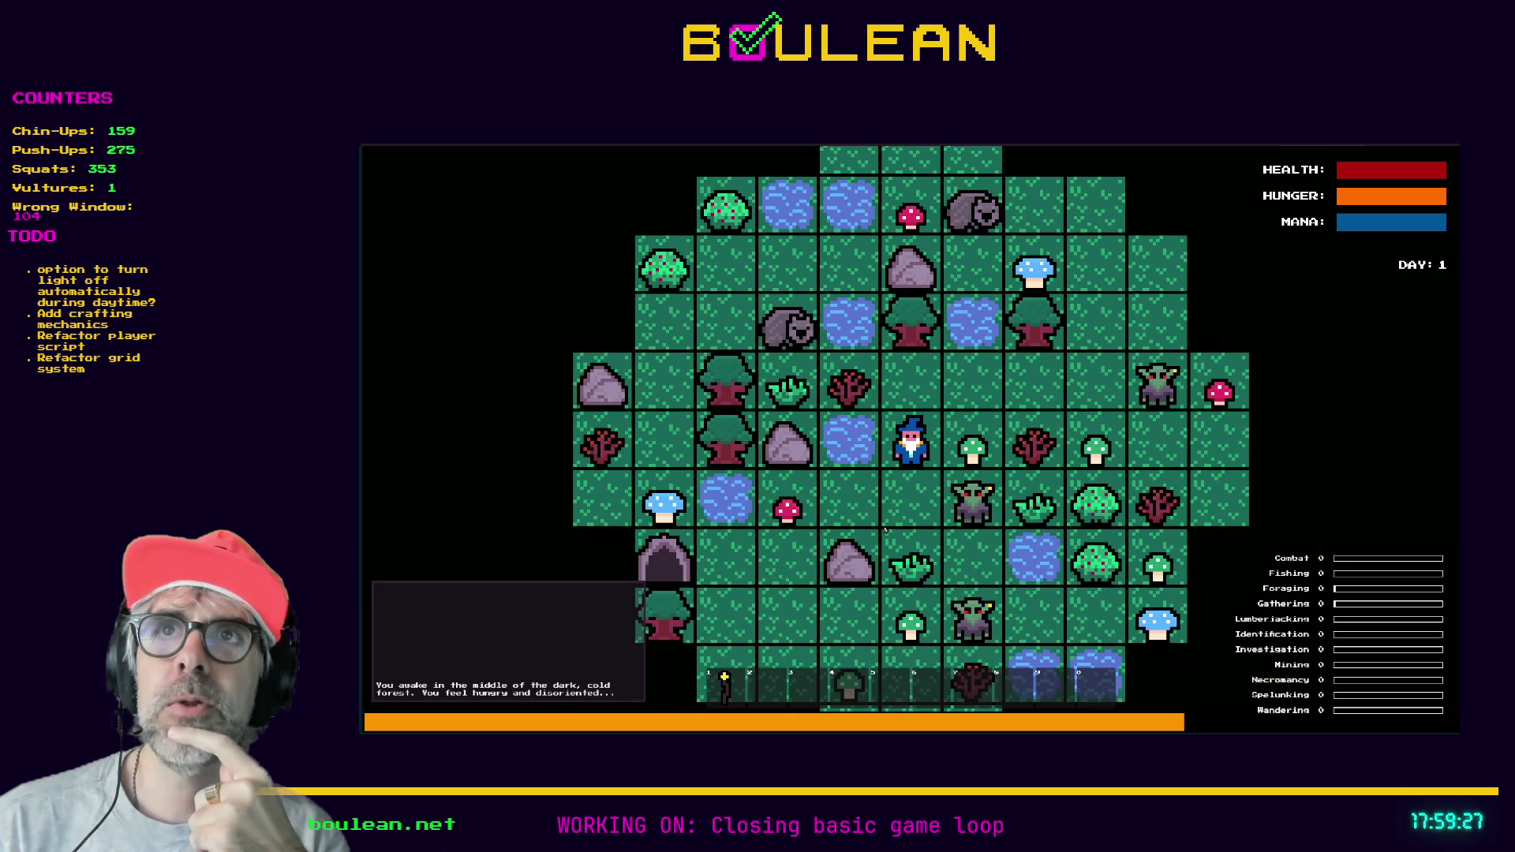
key("Left")
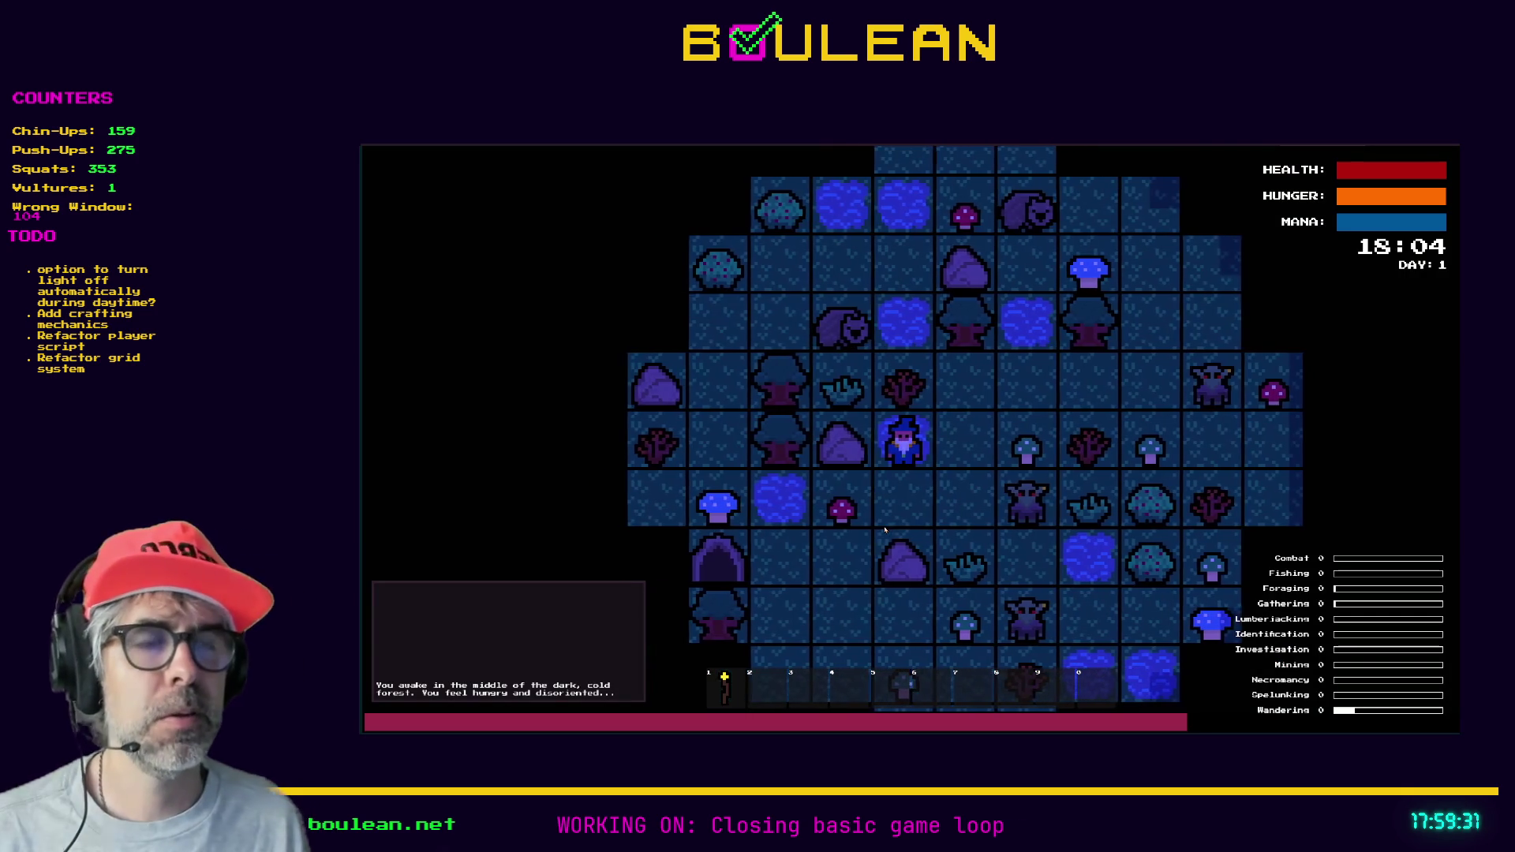
key("Down")
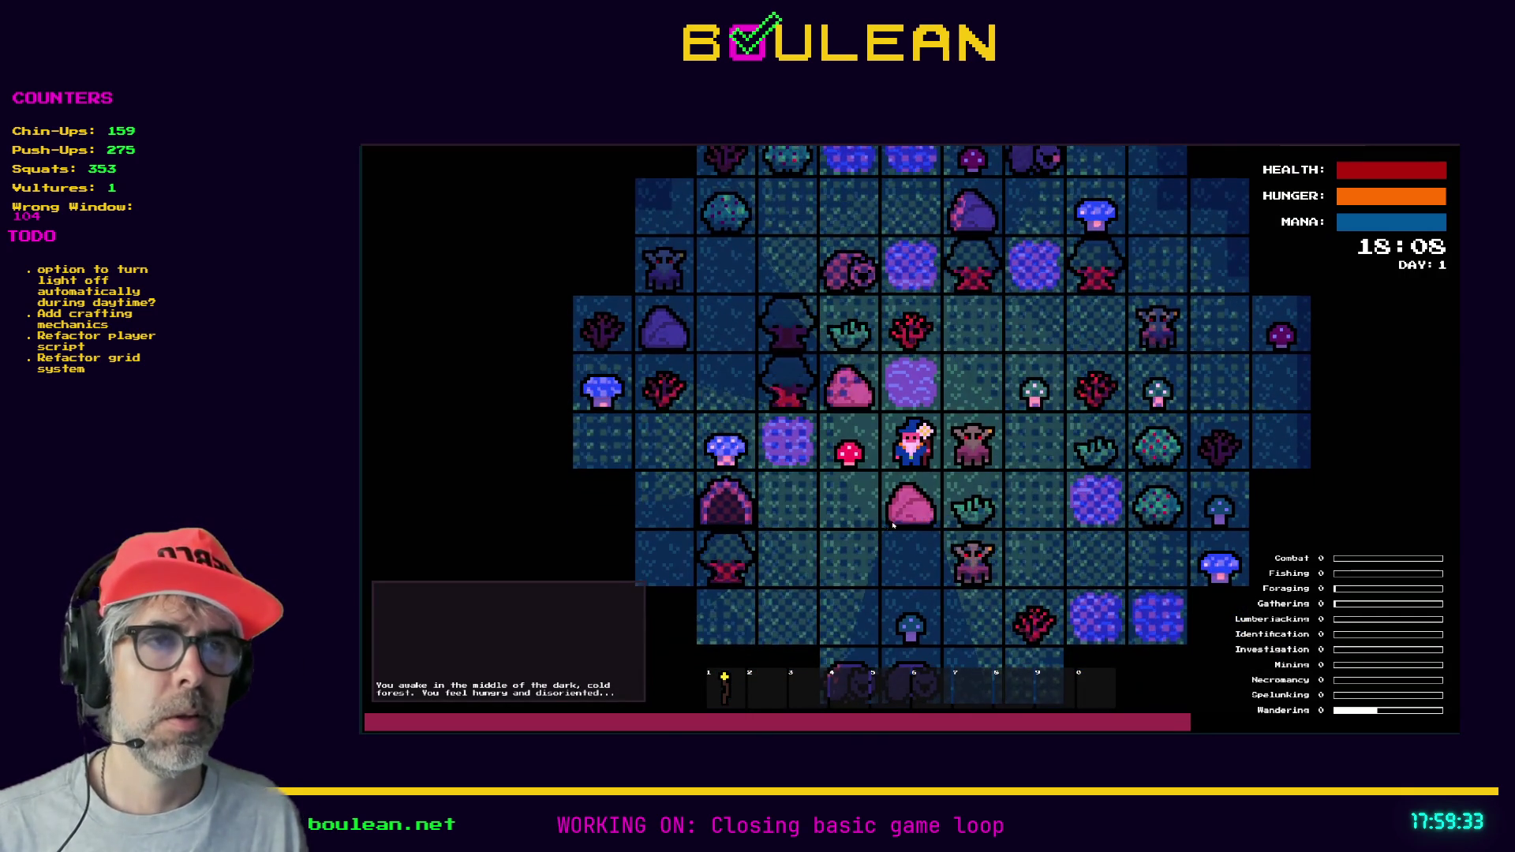
key("Right")
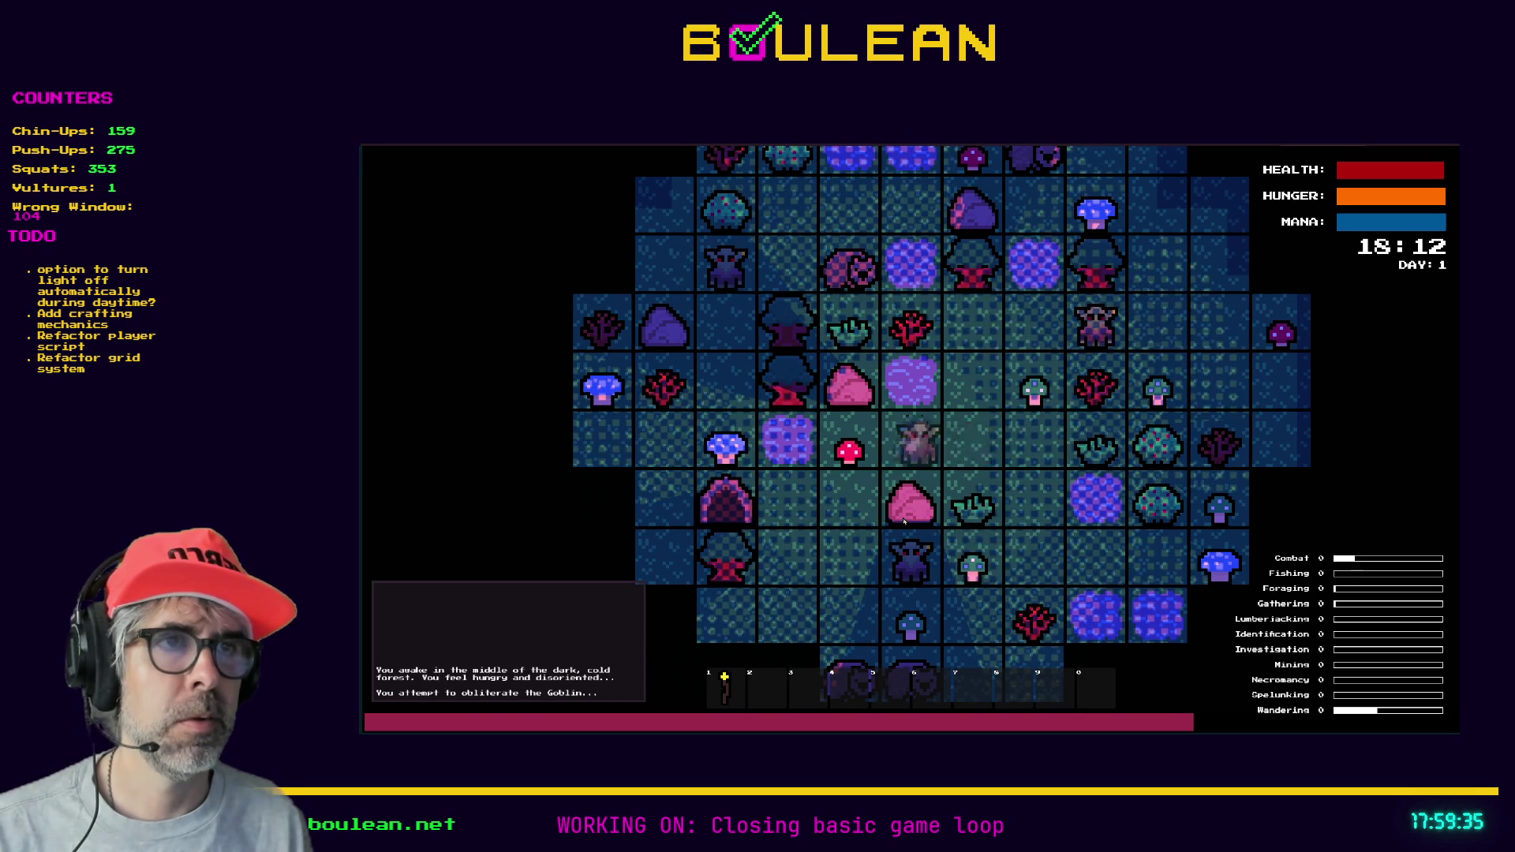
key("Right")
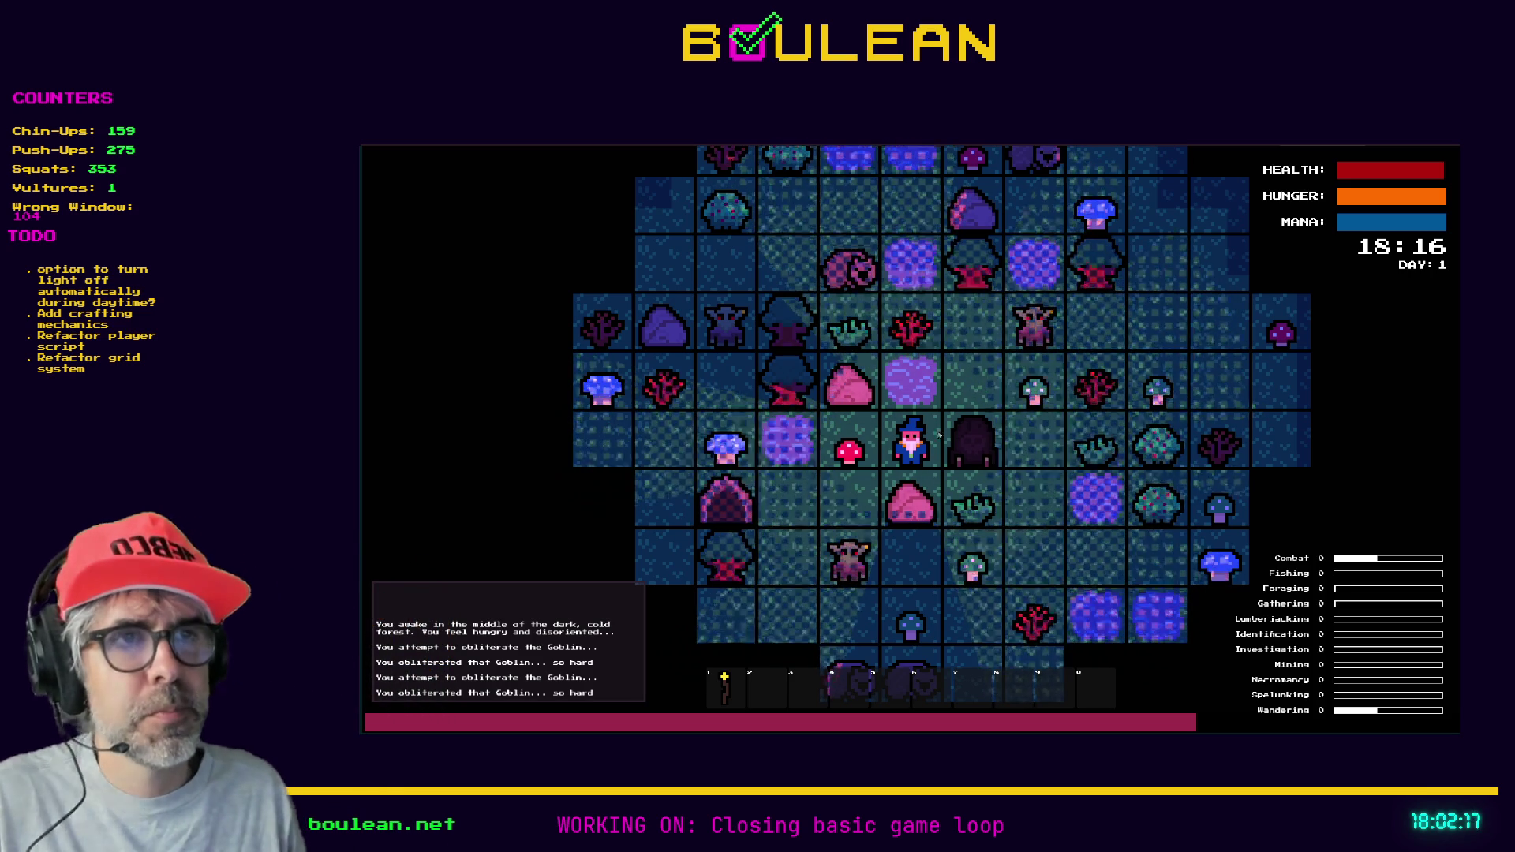
- Smash the two Gravestones, collect both Souls, and open the Crafting menu
key("Right")
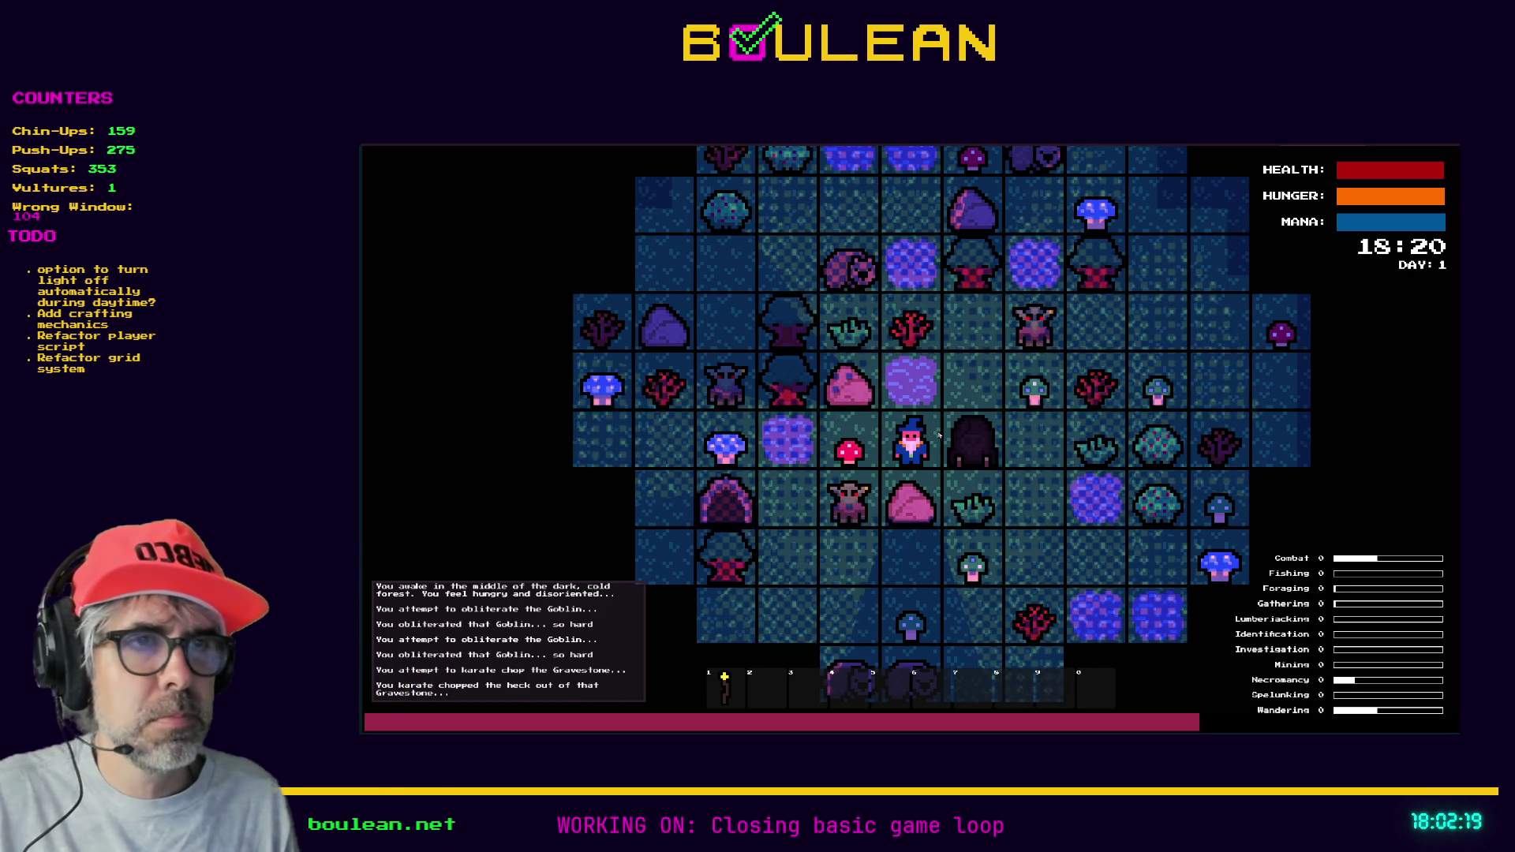
key("Right")
key("Right")
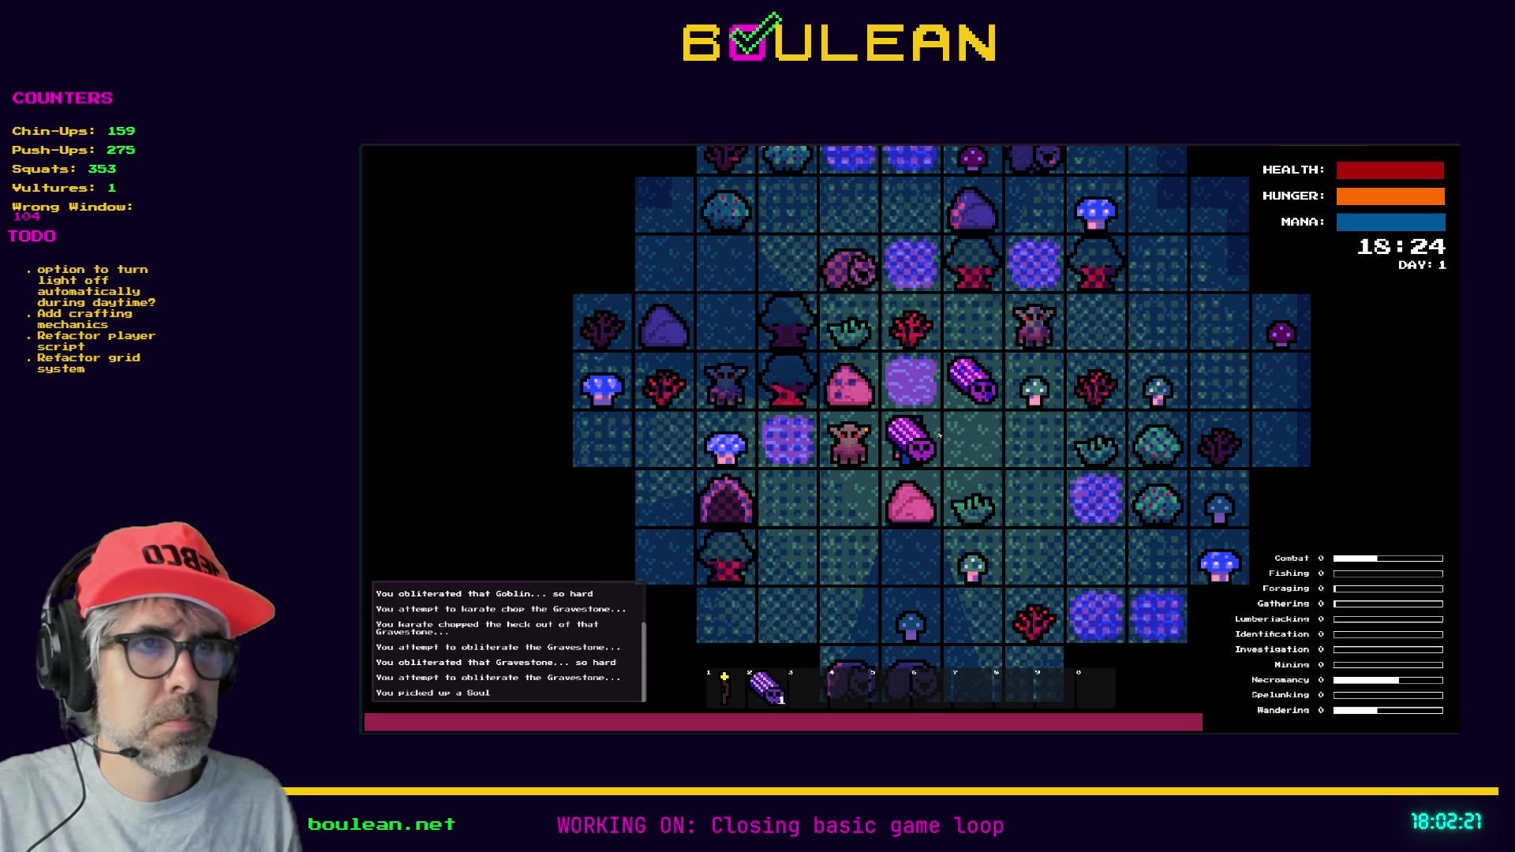
key("Up")
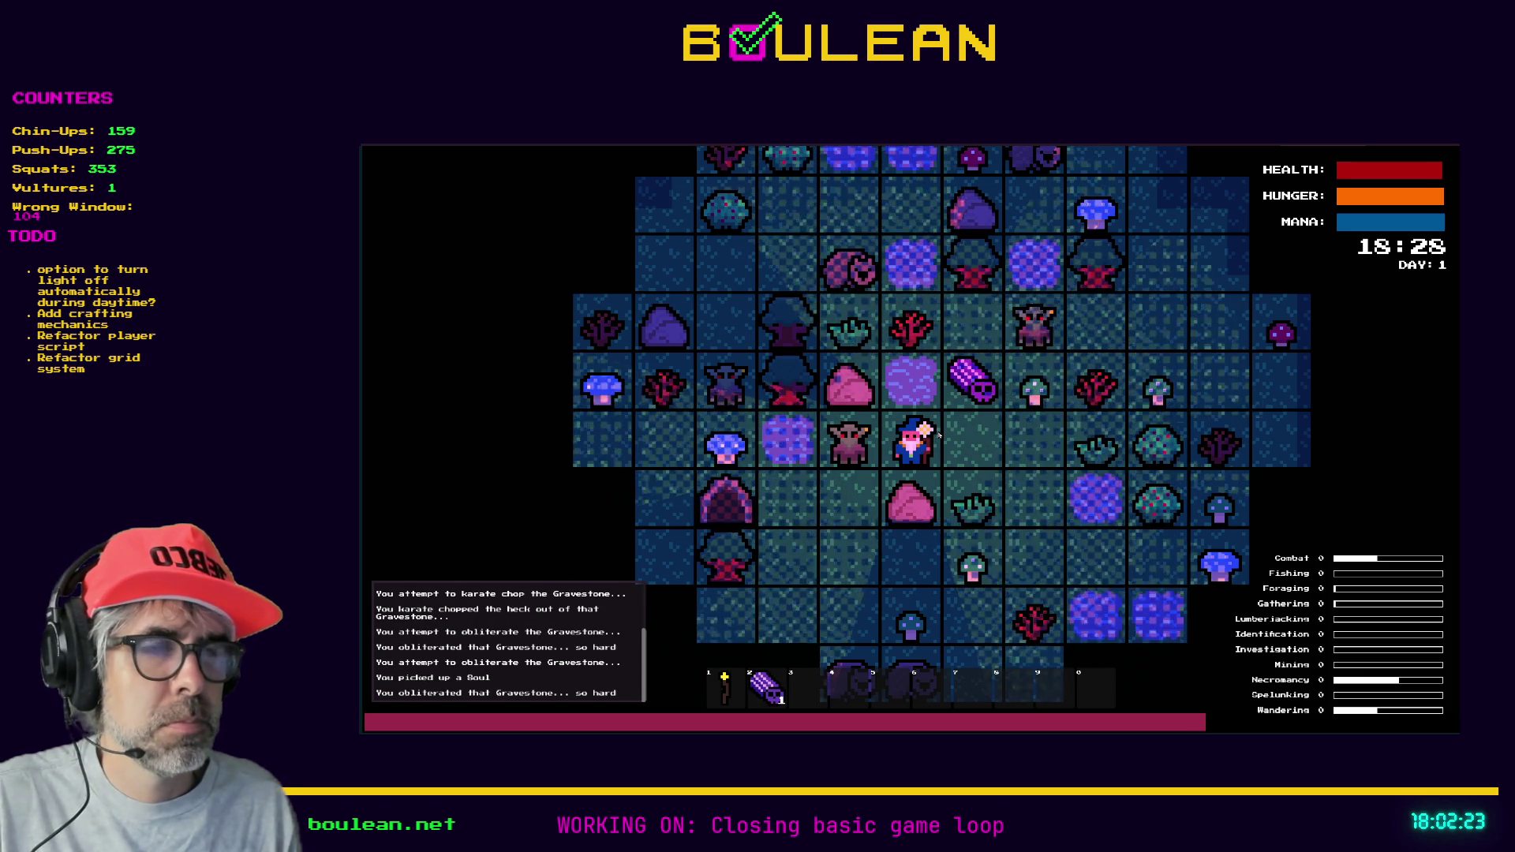
key("Right")
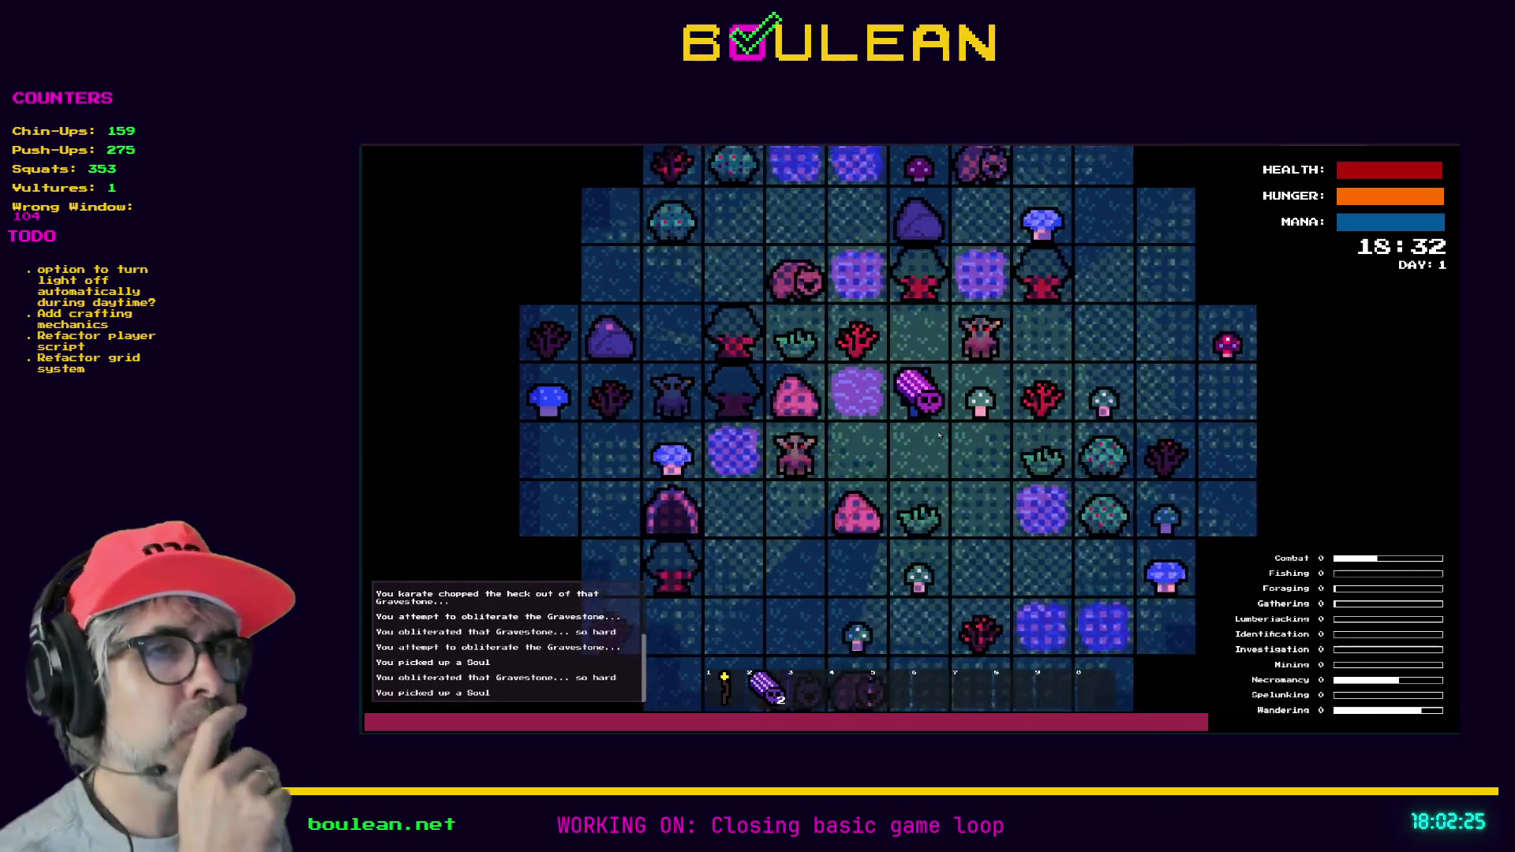
key("Up")
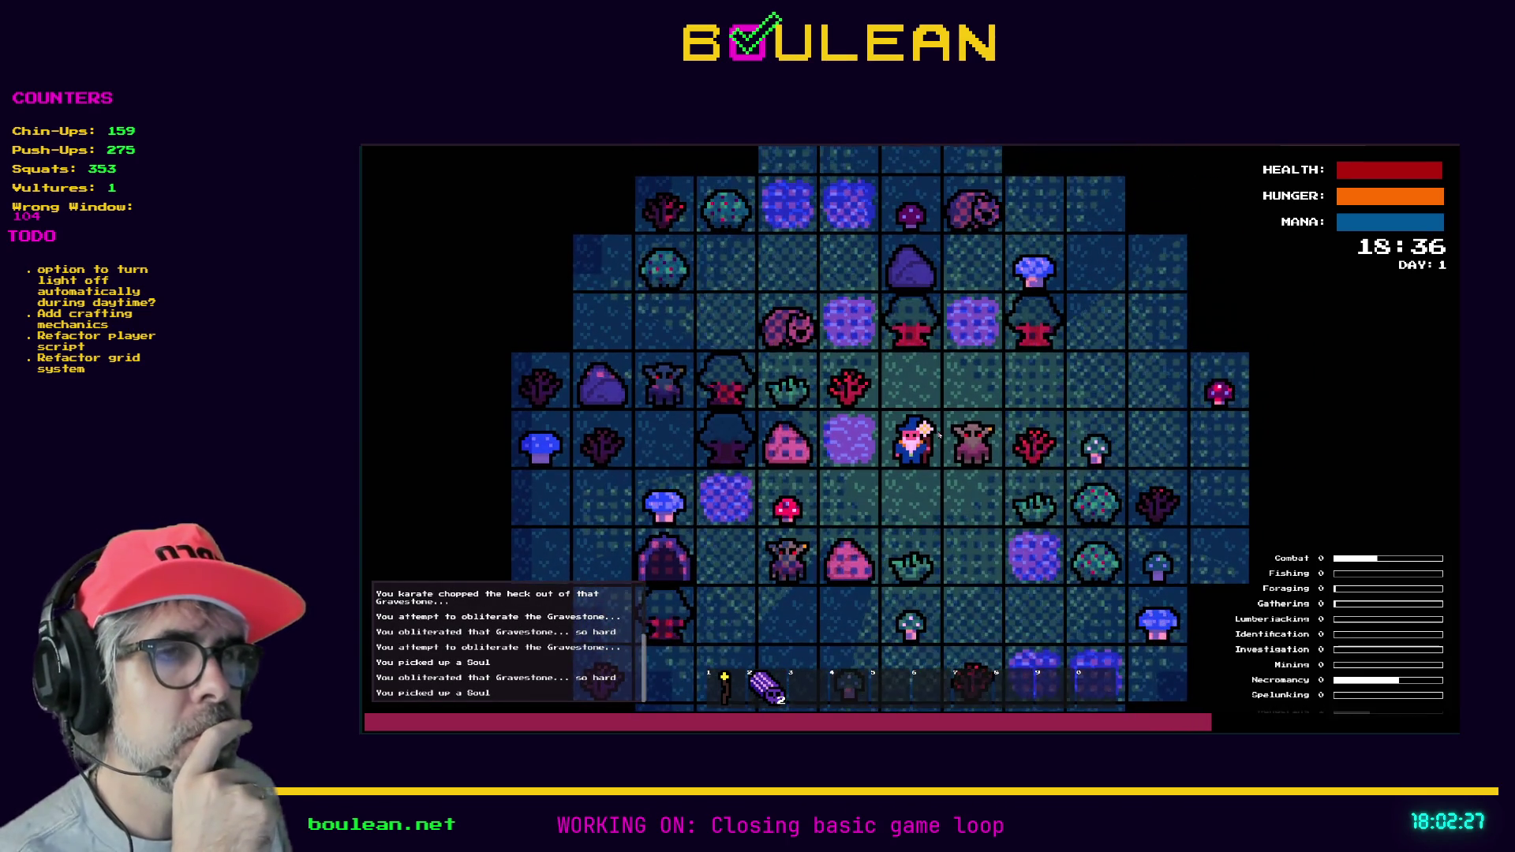
key("Down")
key("c")
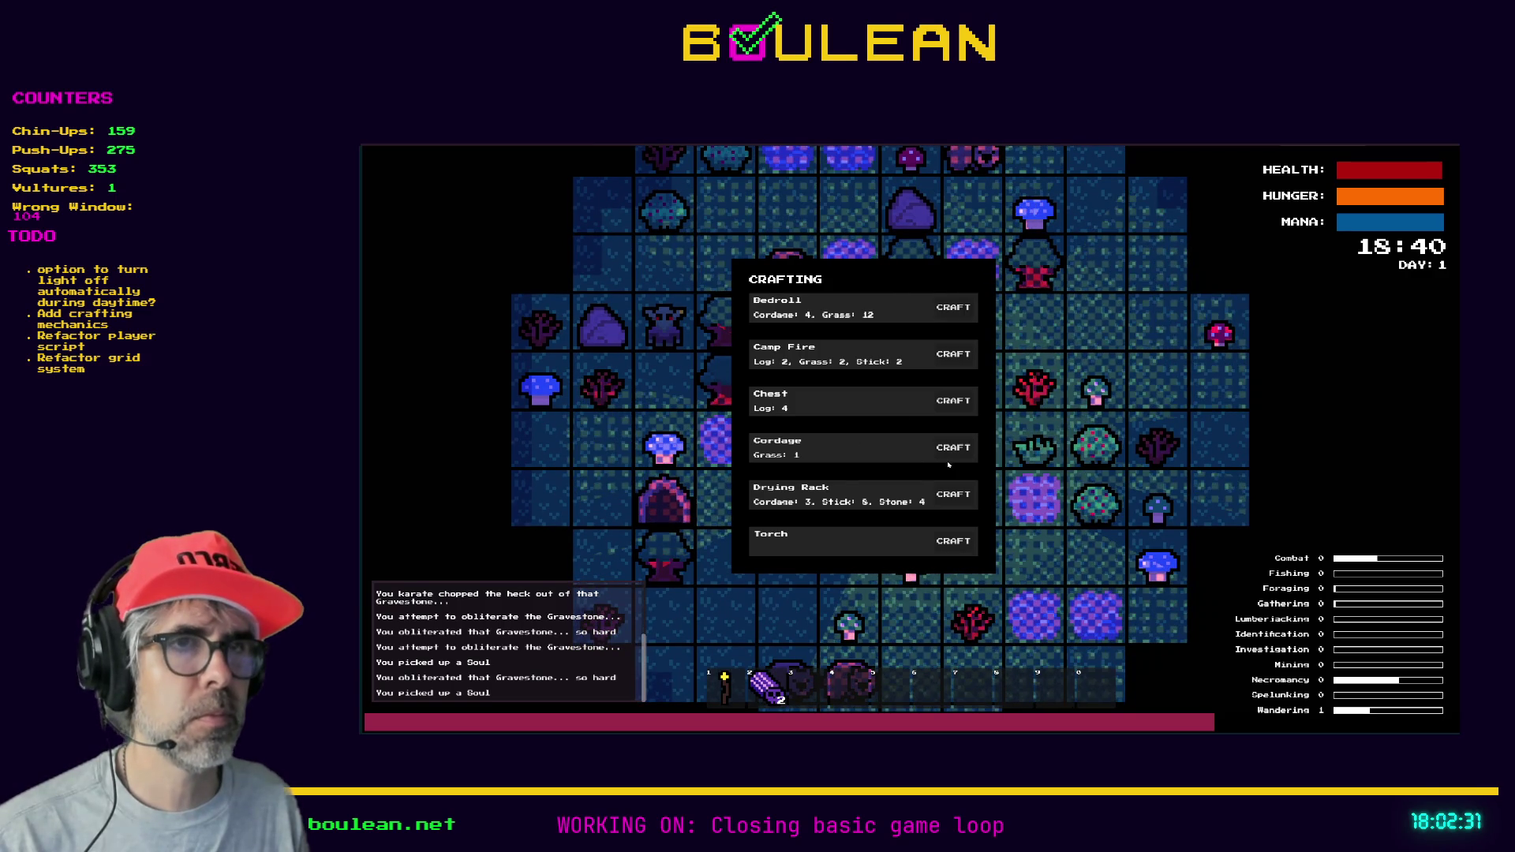
- Craft a Drying Rack, then clear all goblins with the debug menu's SMOTE Goblins option
left_click(951, 495)
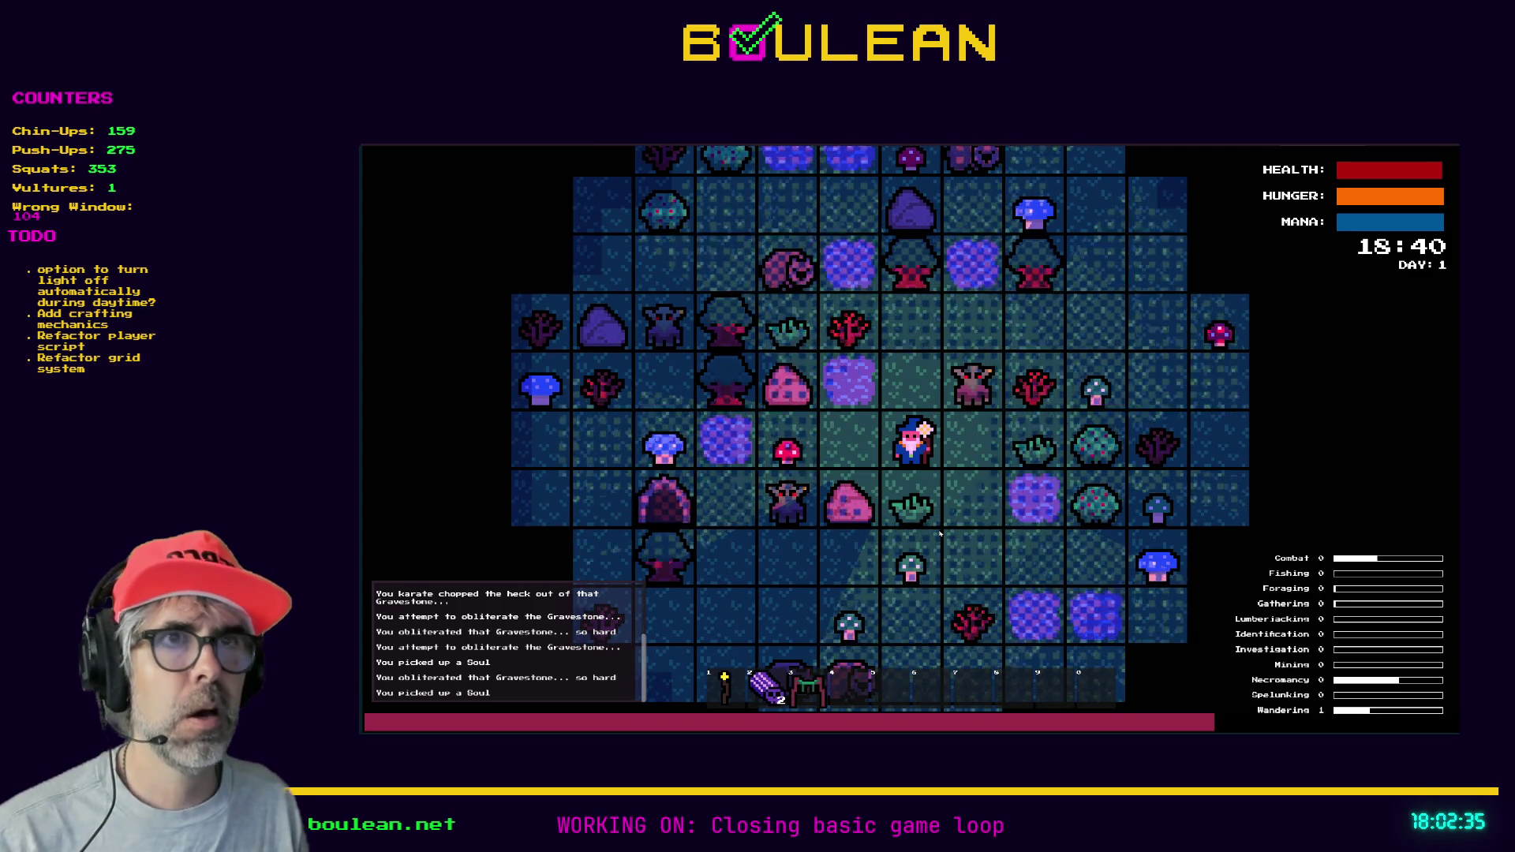
key("Left")
key("Left")
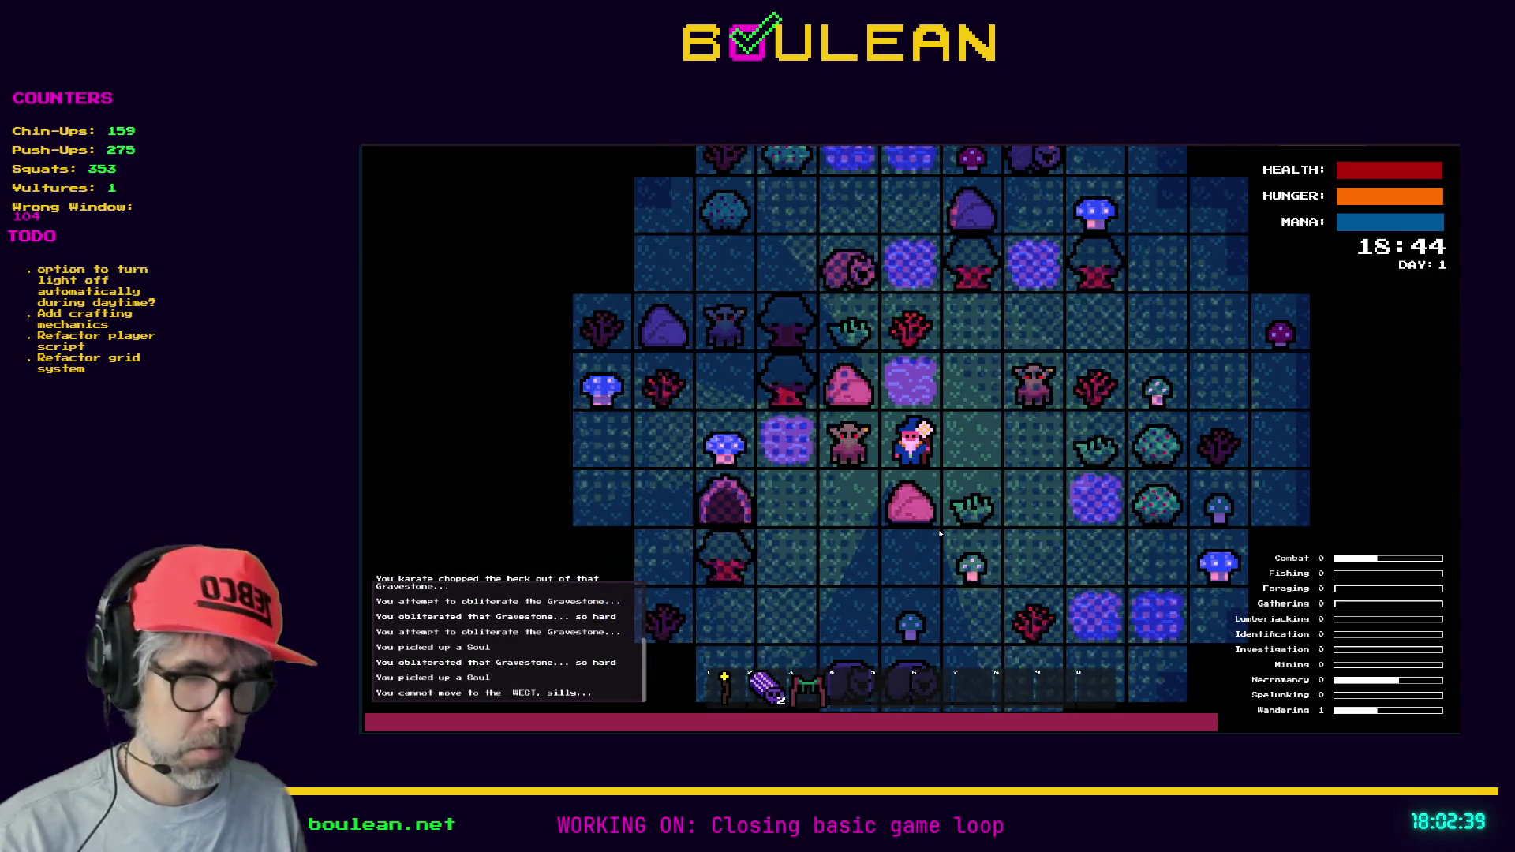
key("grave")
left_click(551, 446)
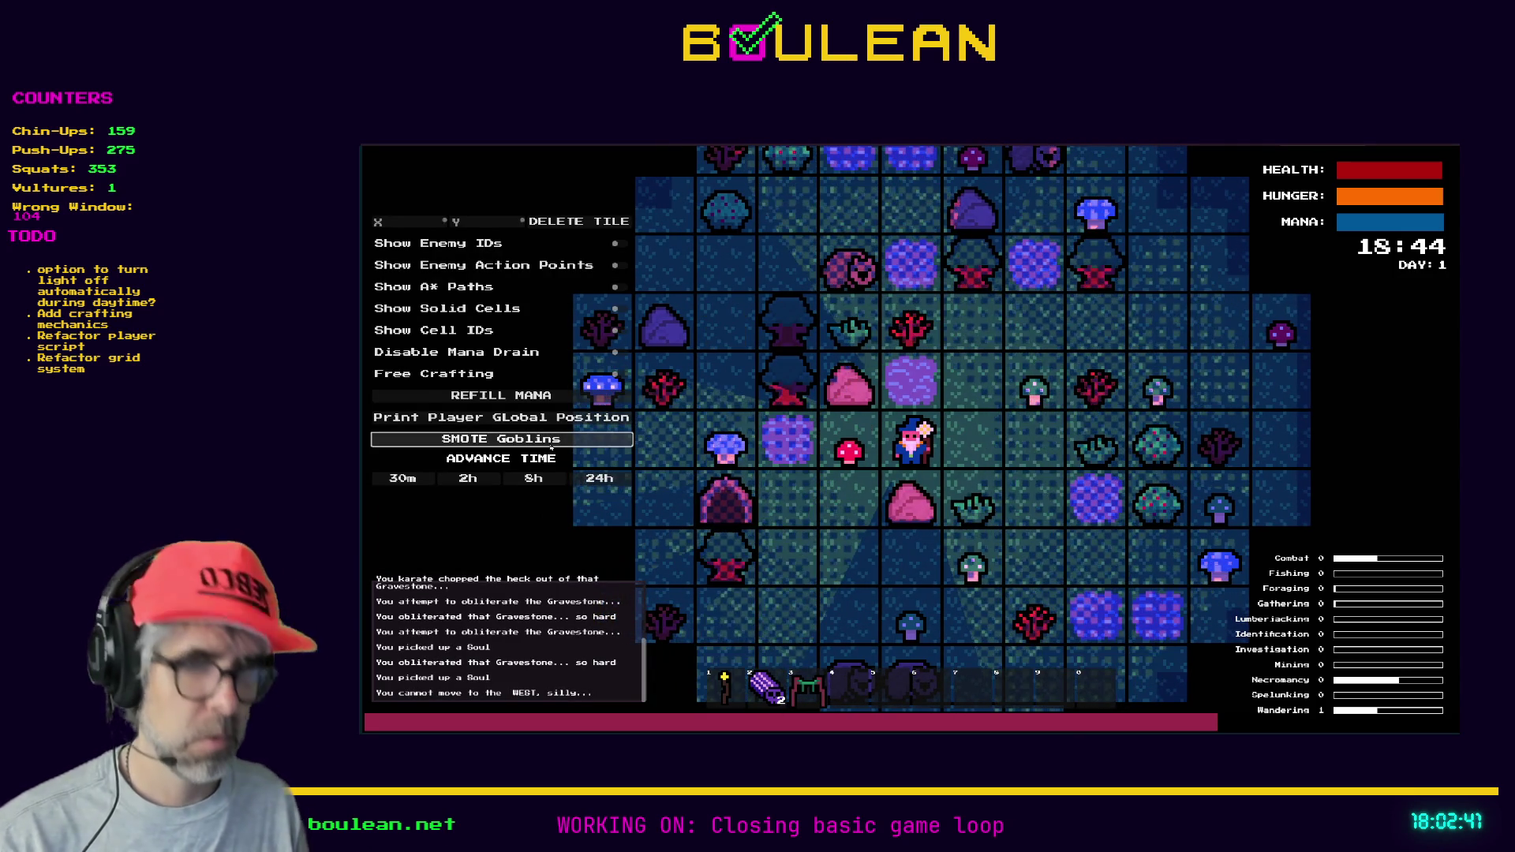
key("grave")
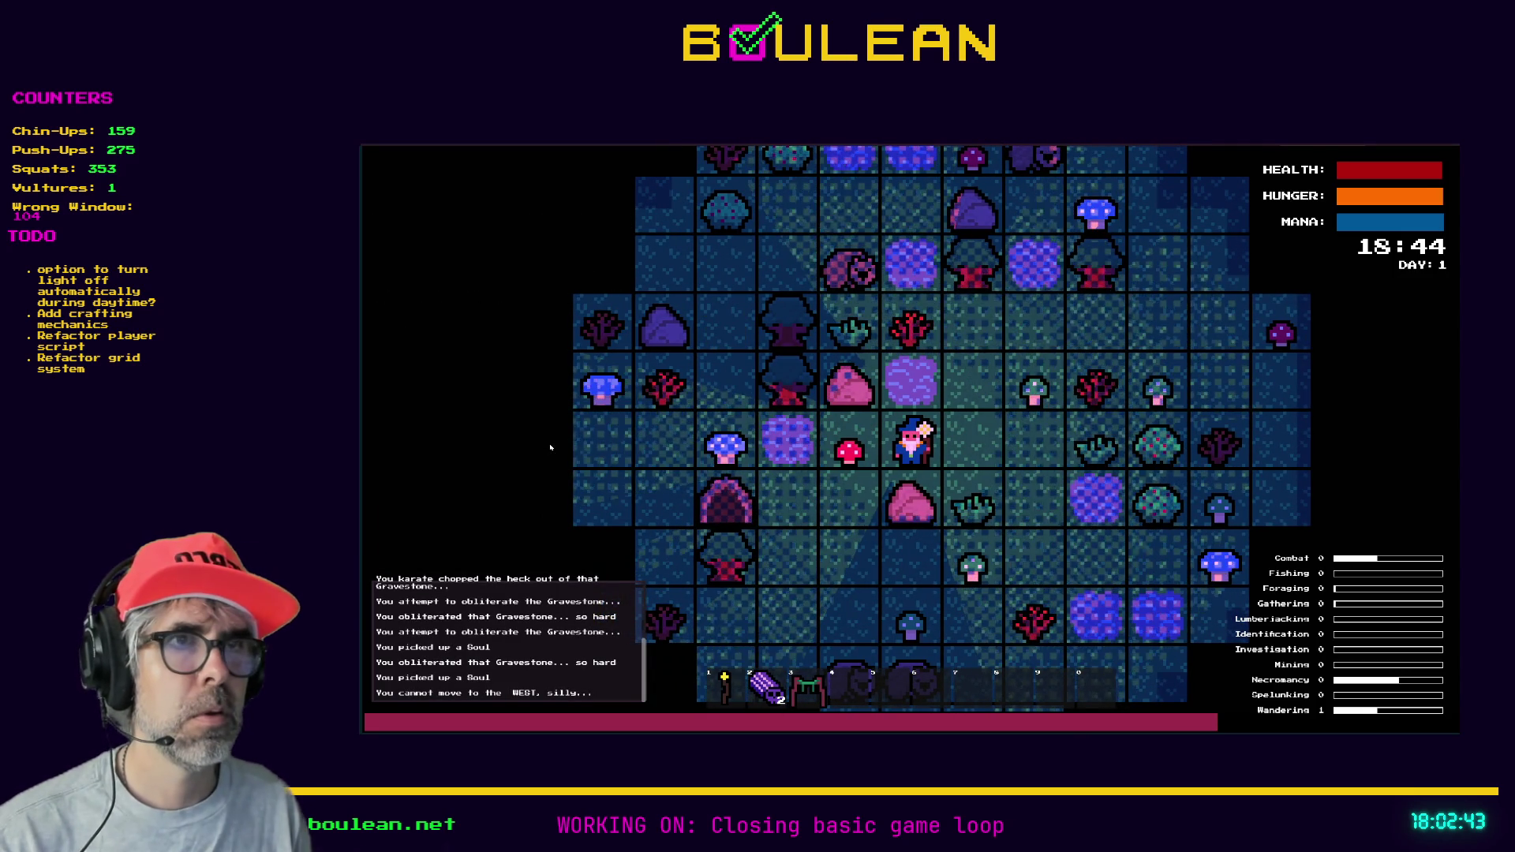
- Move the wizard one tile east and two tiles north
key("Right")
key("Up")
key("Up")
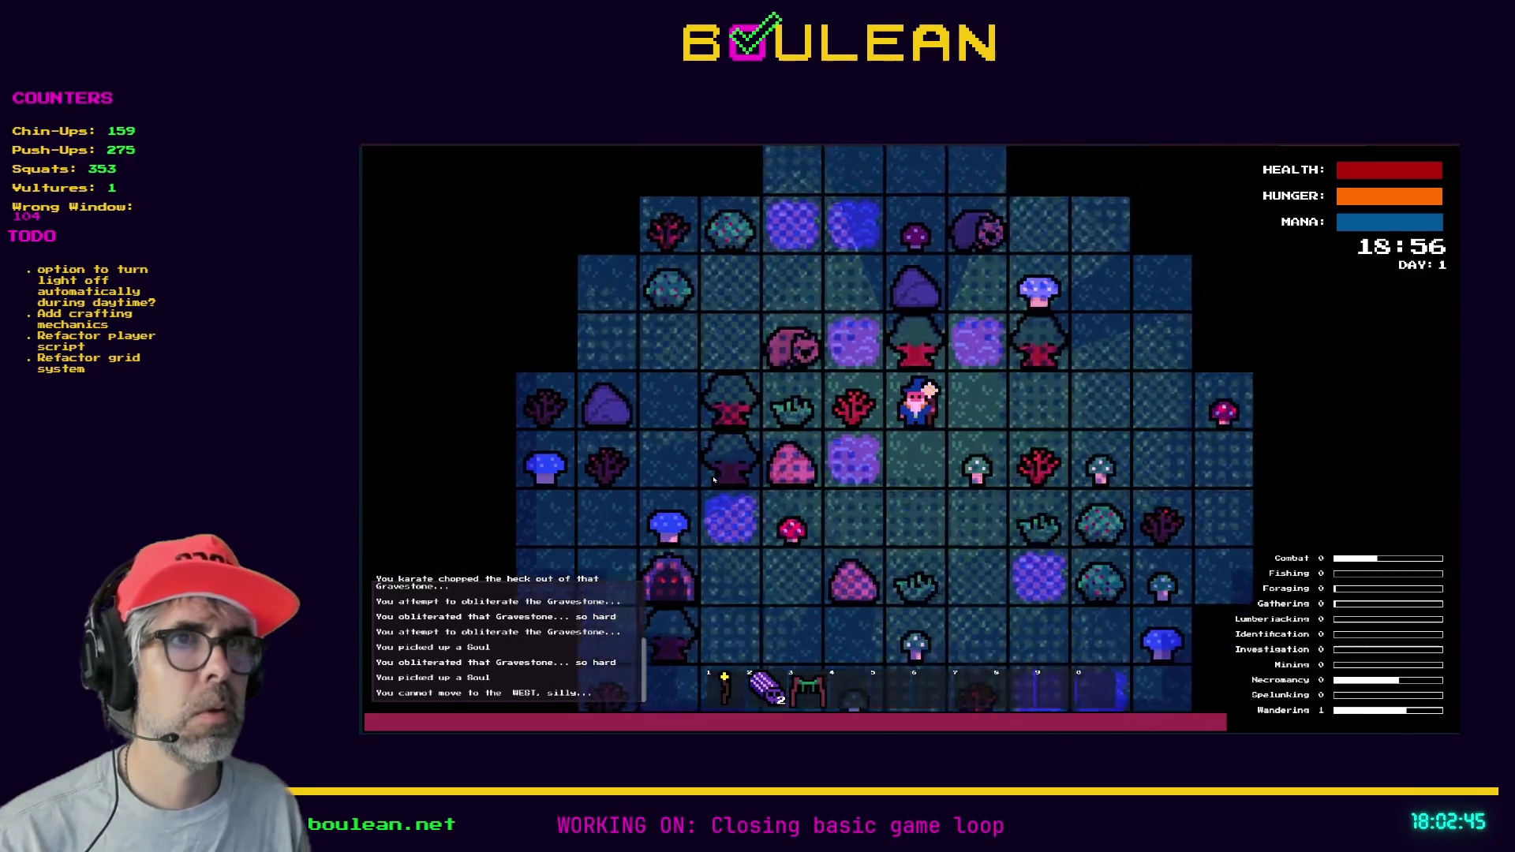
- Walk the wizard west and north onto the Raw Meat to pick it up
key("Left")
key("Left")
key("Up")
key("Up")
key("Left")
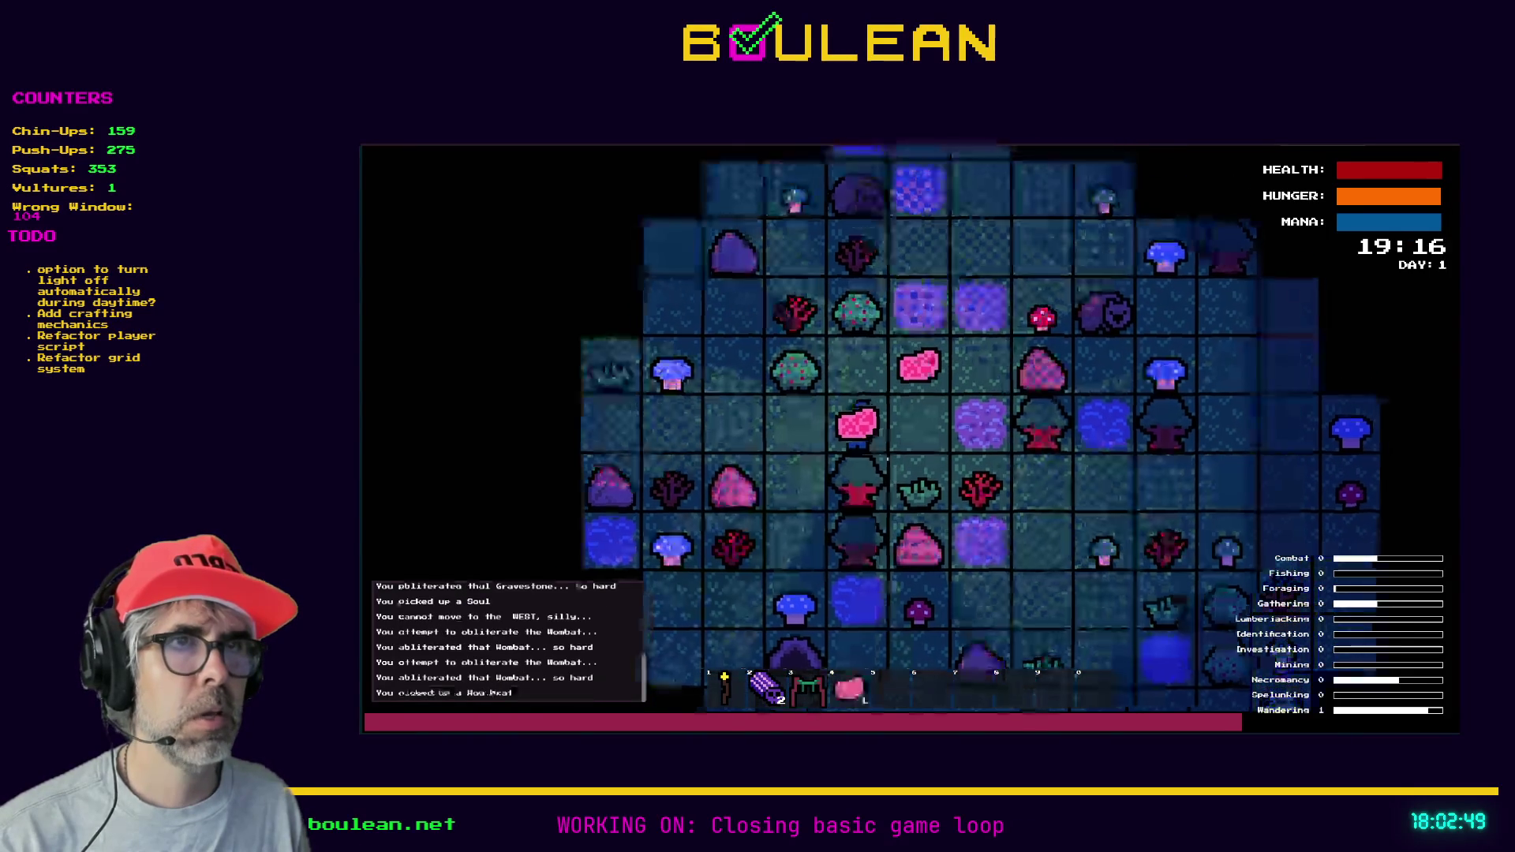
key("Up")
key("c")
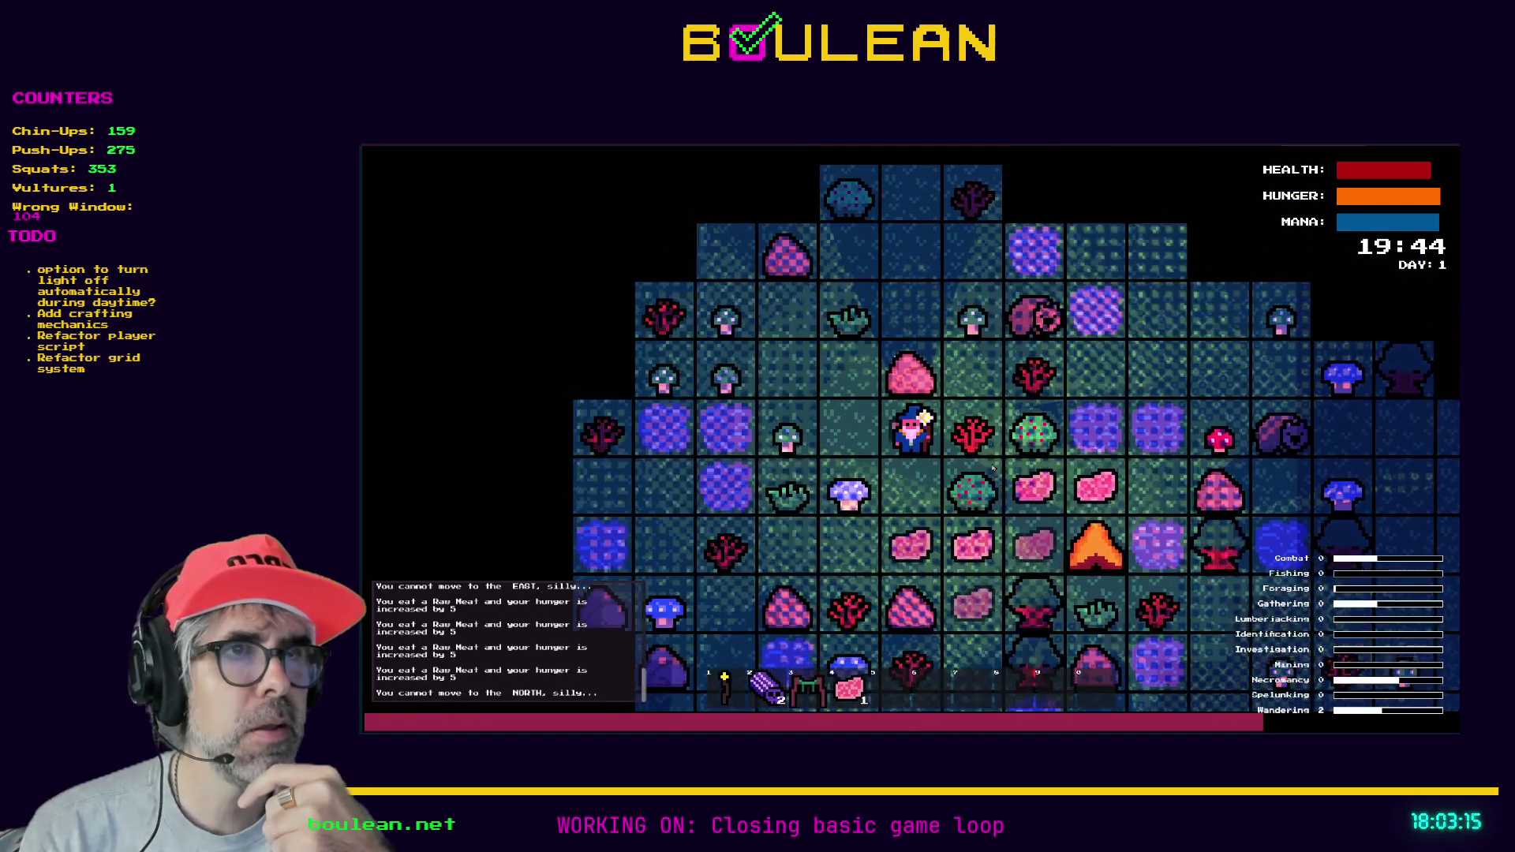
key("Up")
- Hold the Raw Meat from hotbar slot 4 near the campfire, eat a piece, then quit the game
key("4")
key("Left")
key("Up")
key("4")
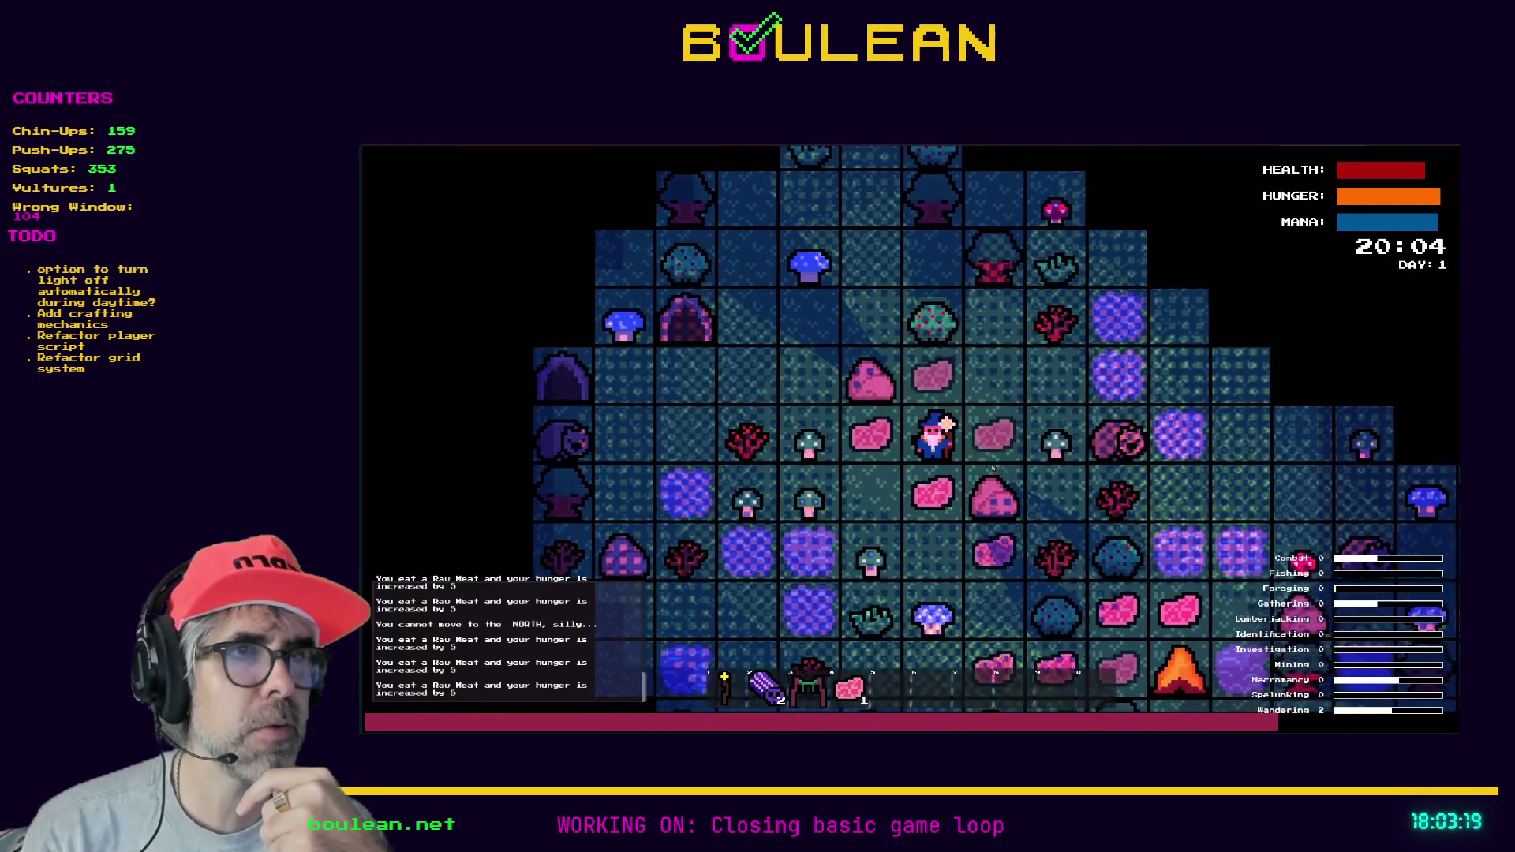
key("4")
key("4")
key("4")
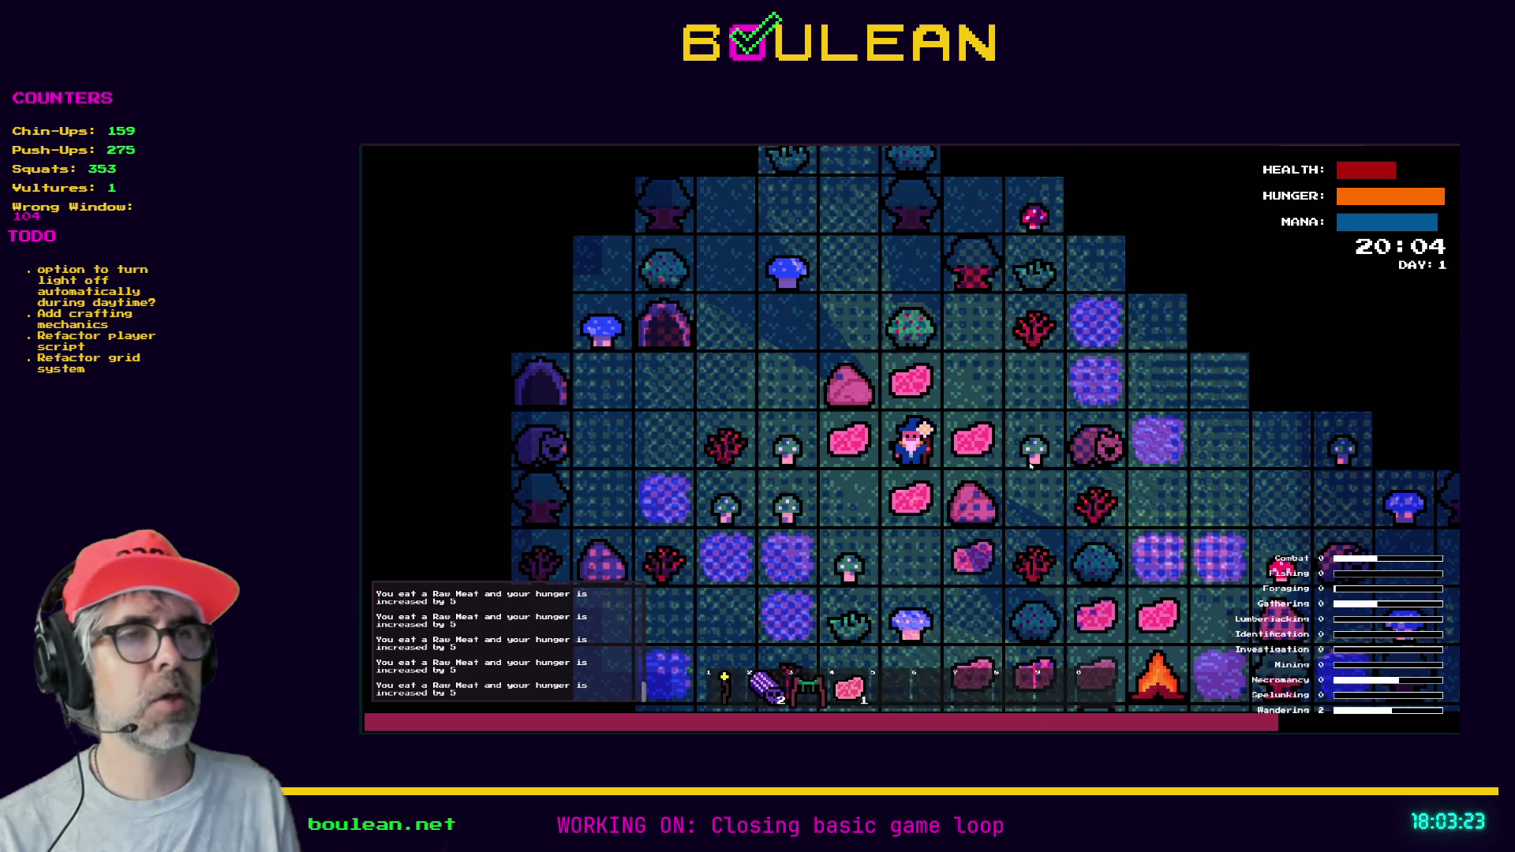
key("Escape")
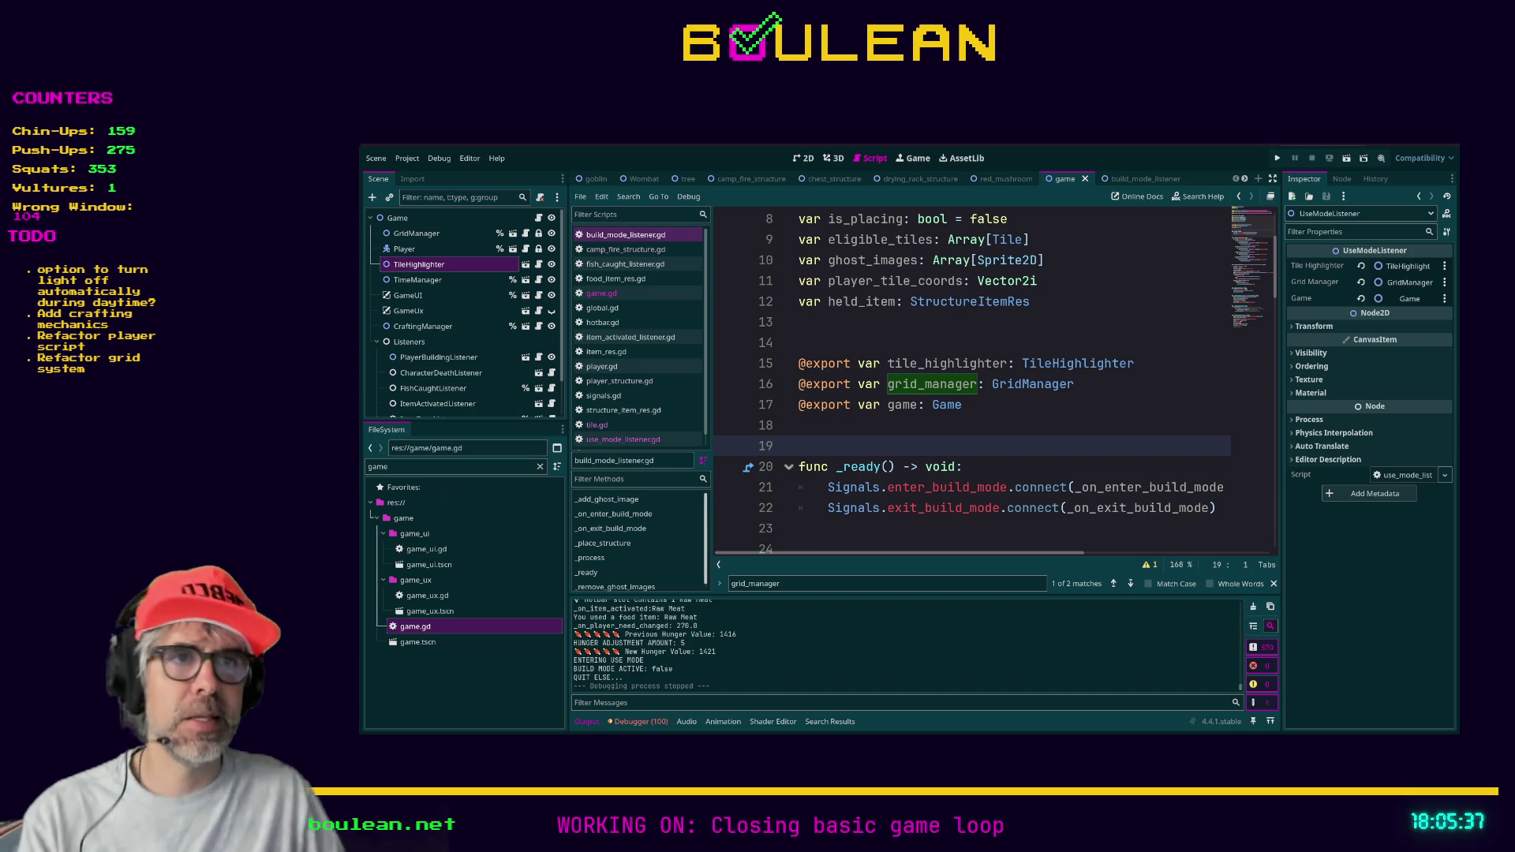
- Look over blank lines 18–19 in build_mode_listener.gd, then switch to use_mode_listener.gd
left_click(930, 528)
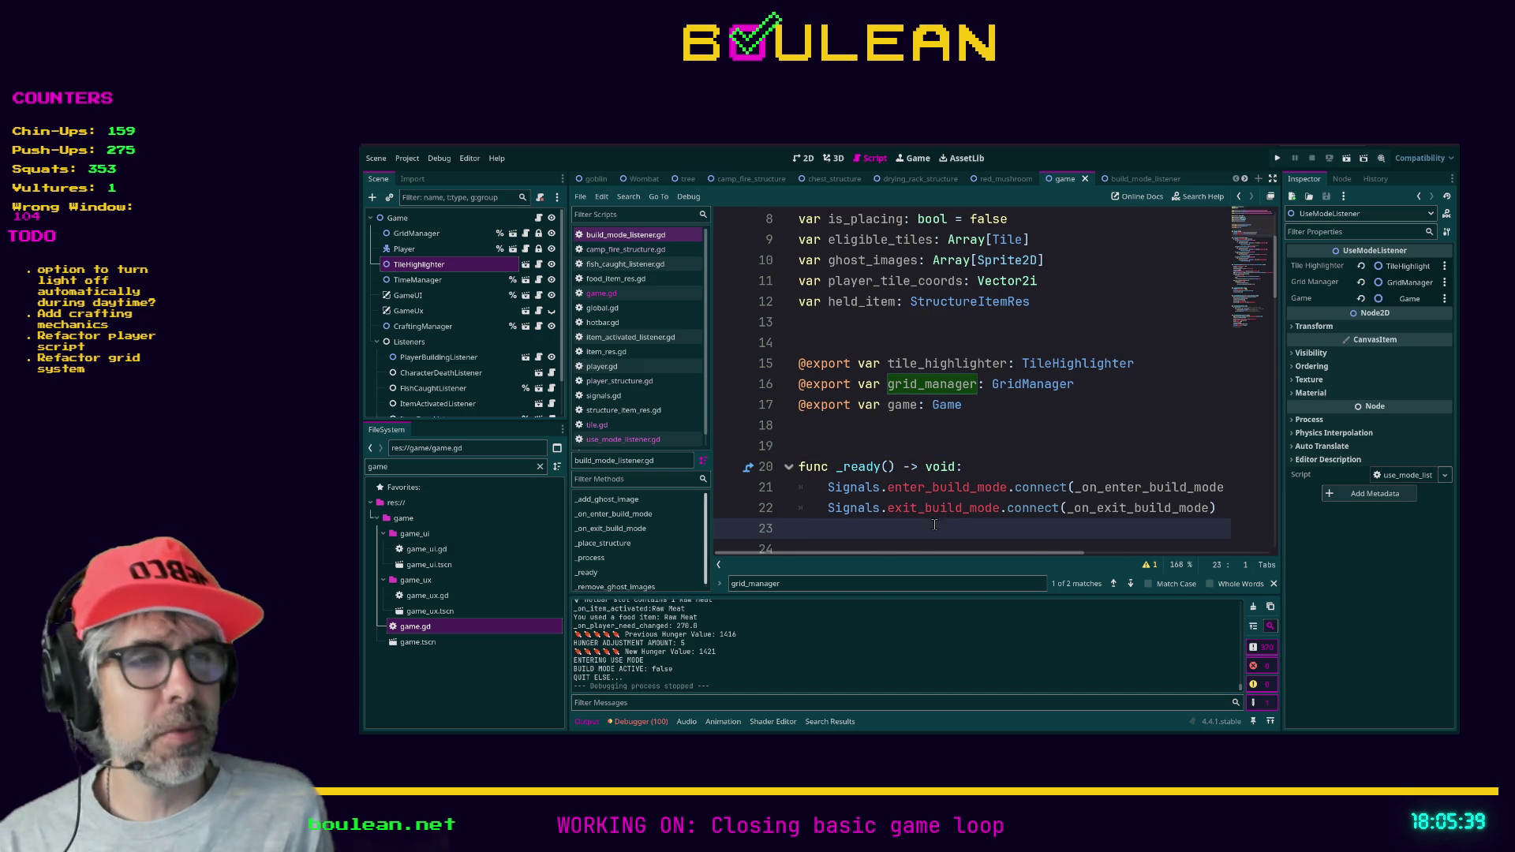
scroll(927, 517, "down", 2)
left_click(913, 497)
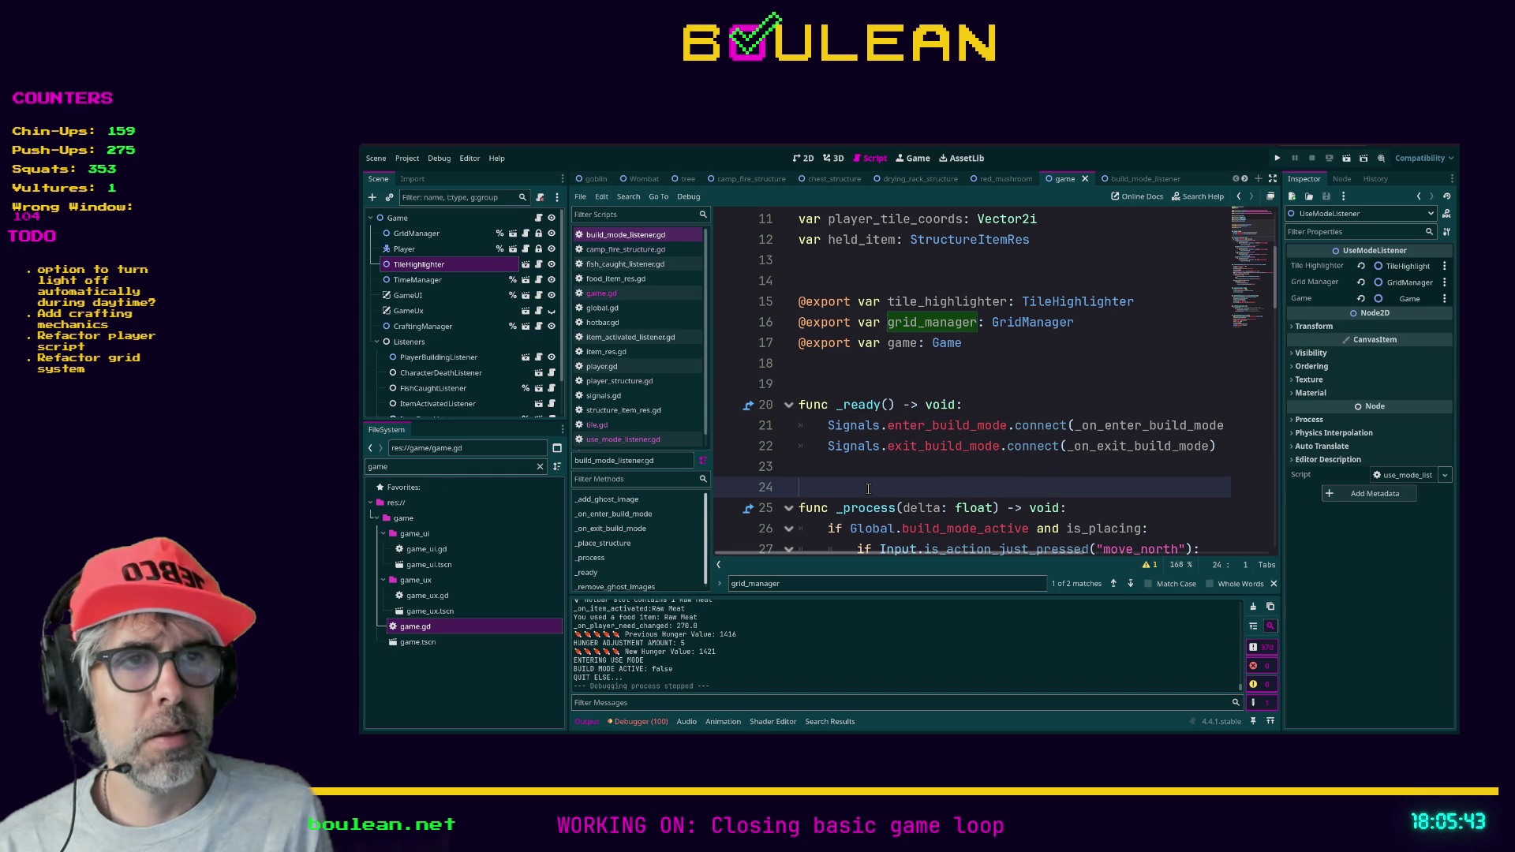
scroll(864, 465, "up", 2)
left_click(847, 426)
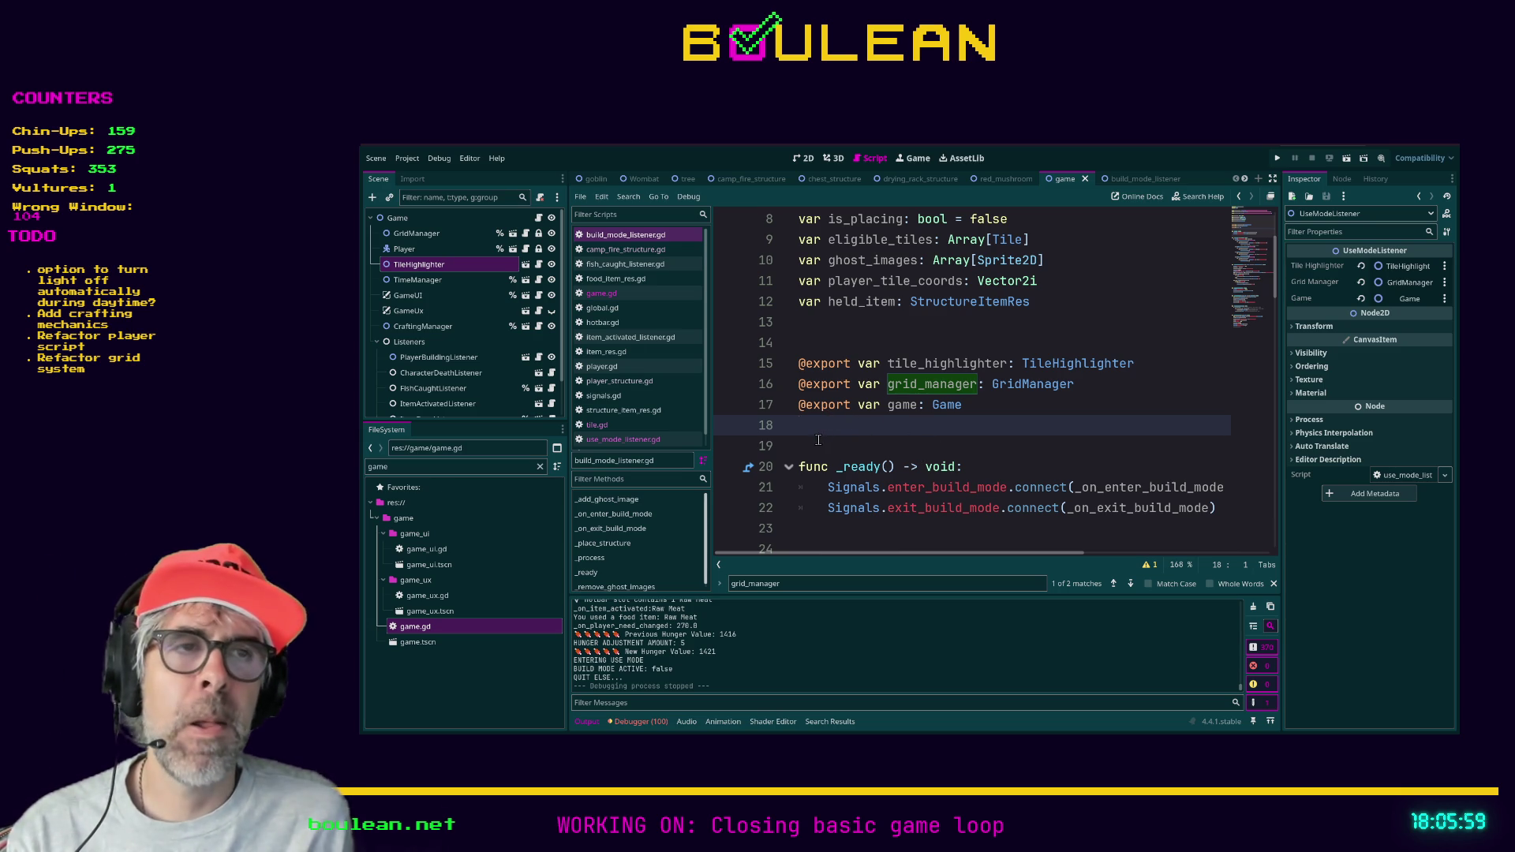
left_click(859, 437)
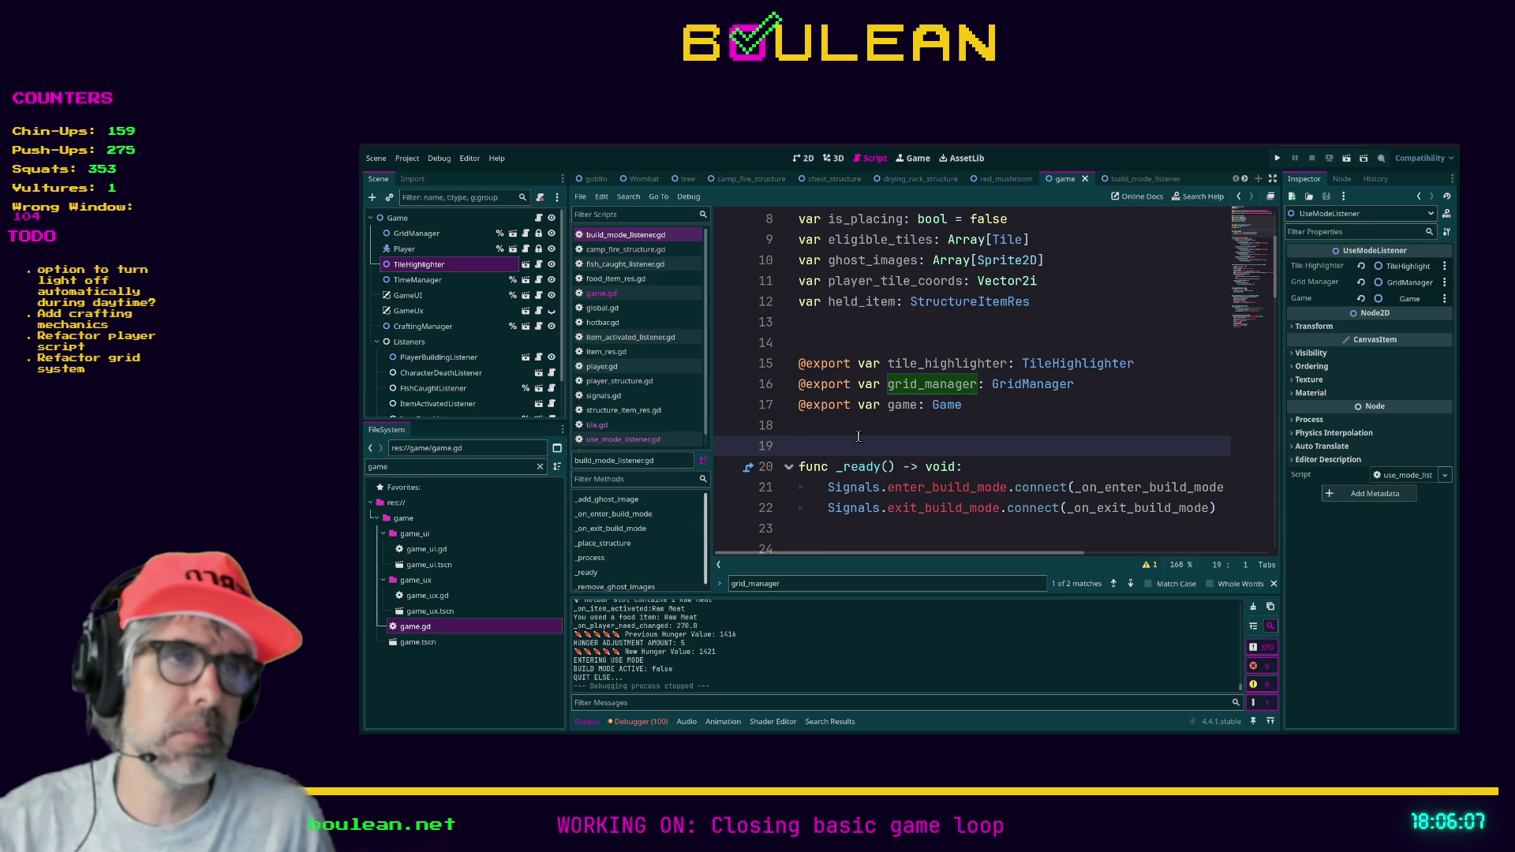
left_click(858, 430)
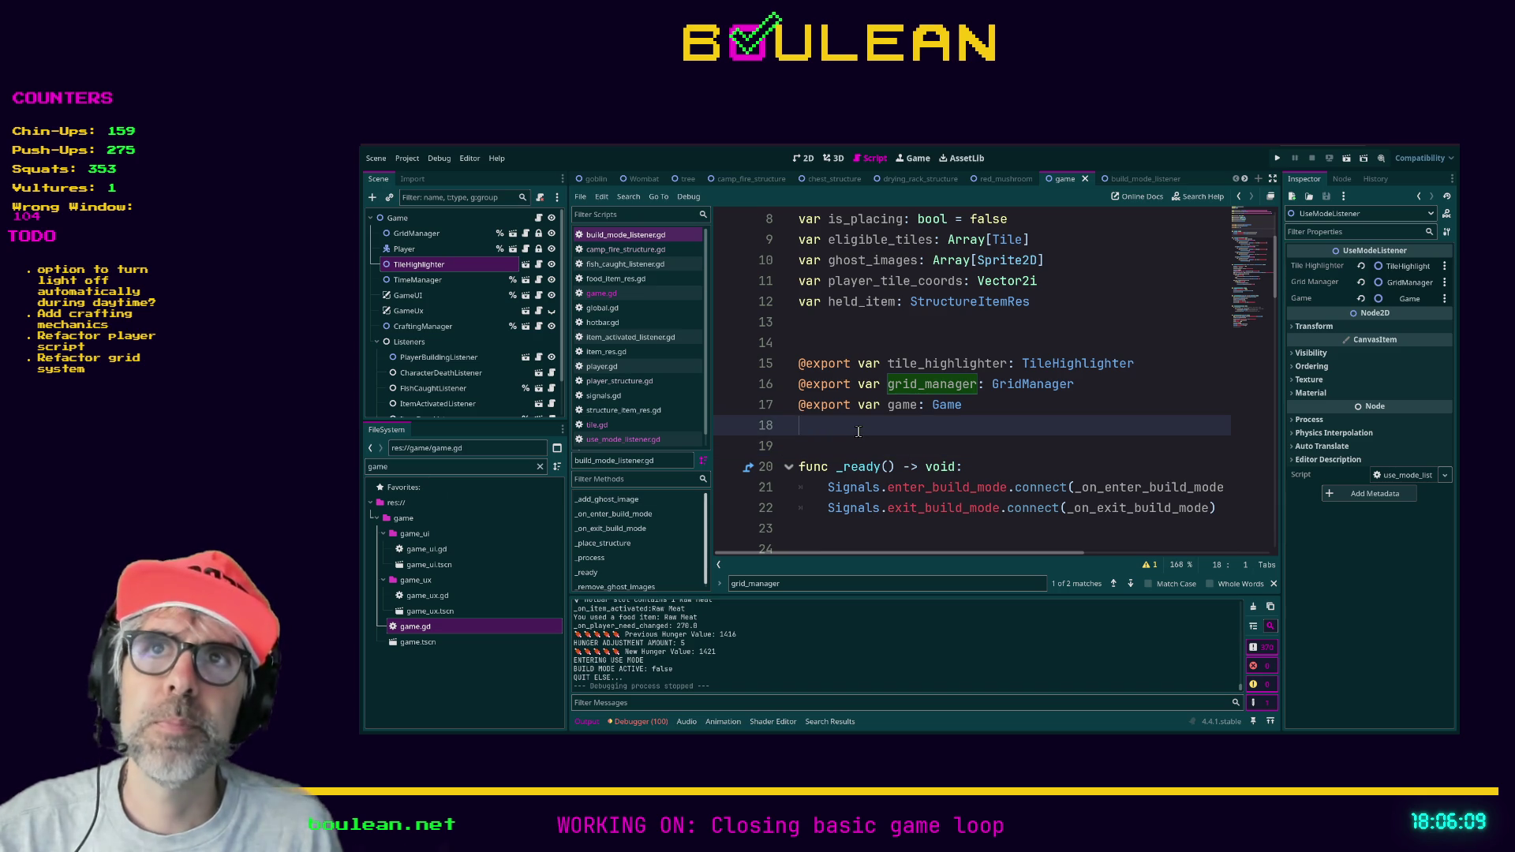
left_click(881, 446)
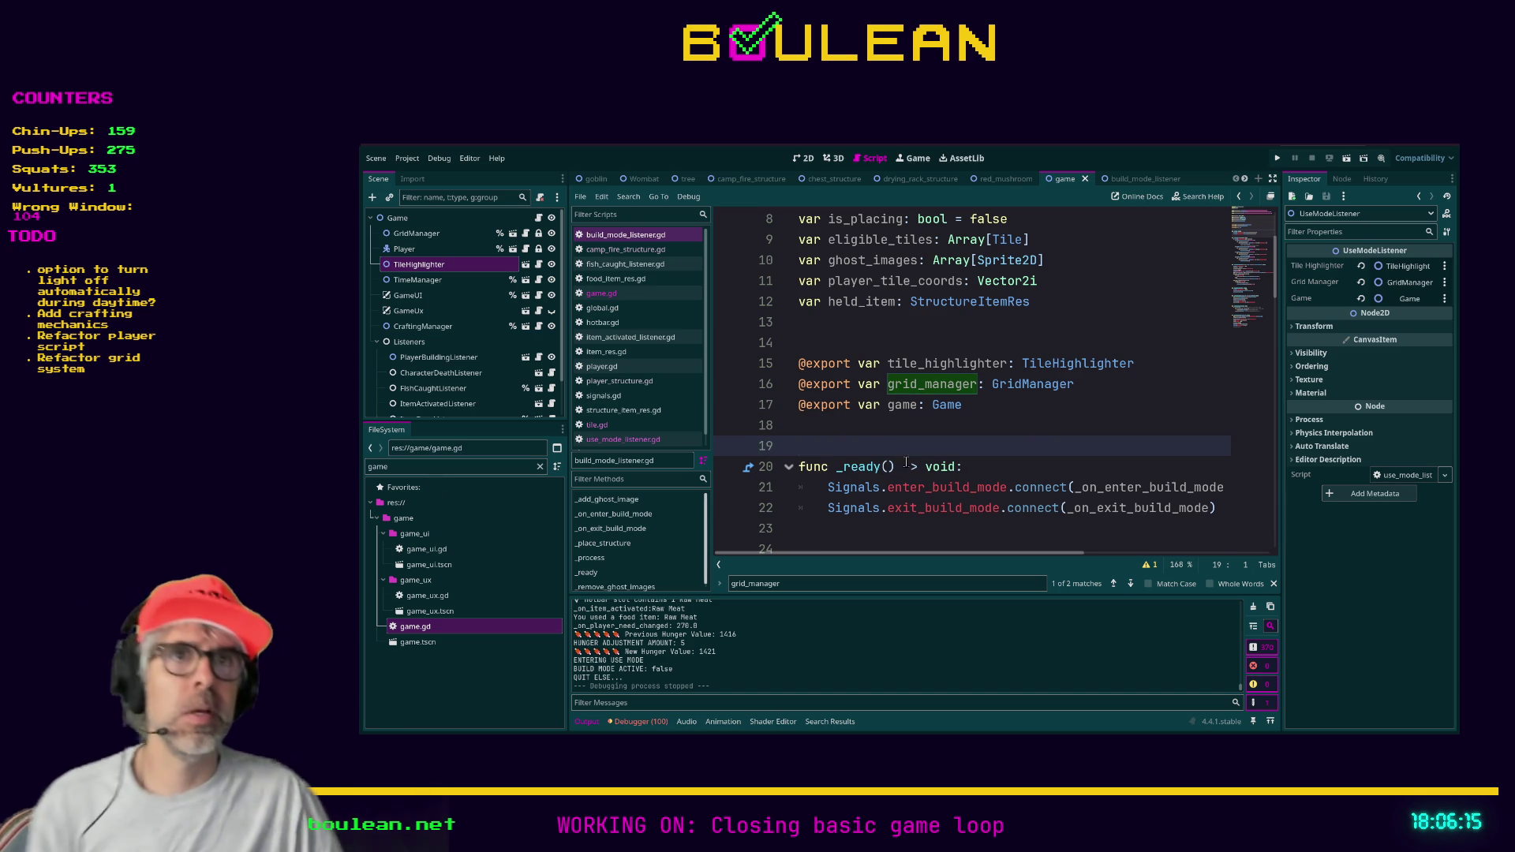
left_click(648, 439)
scroll(1004, 411, "down", 4)
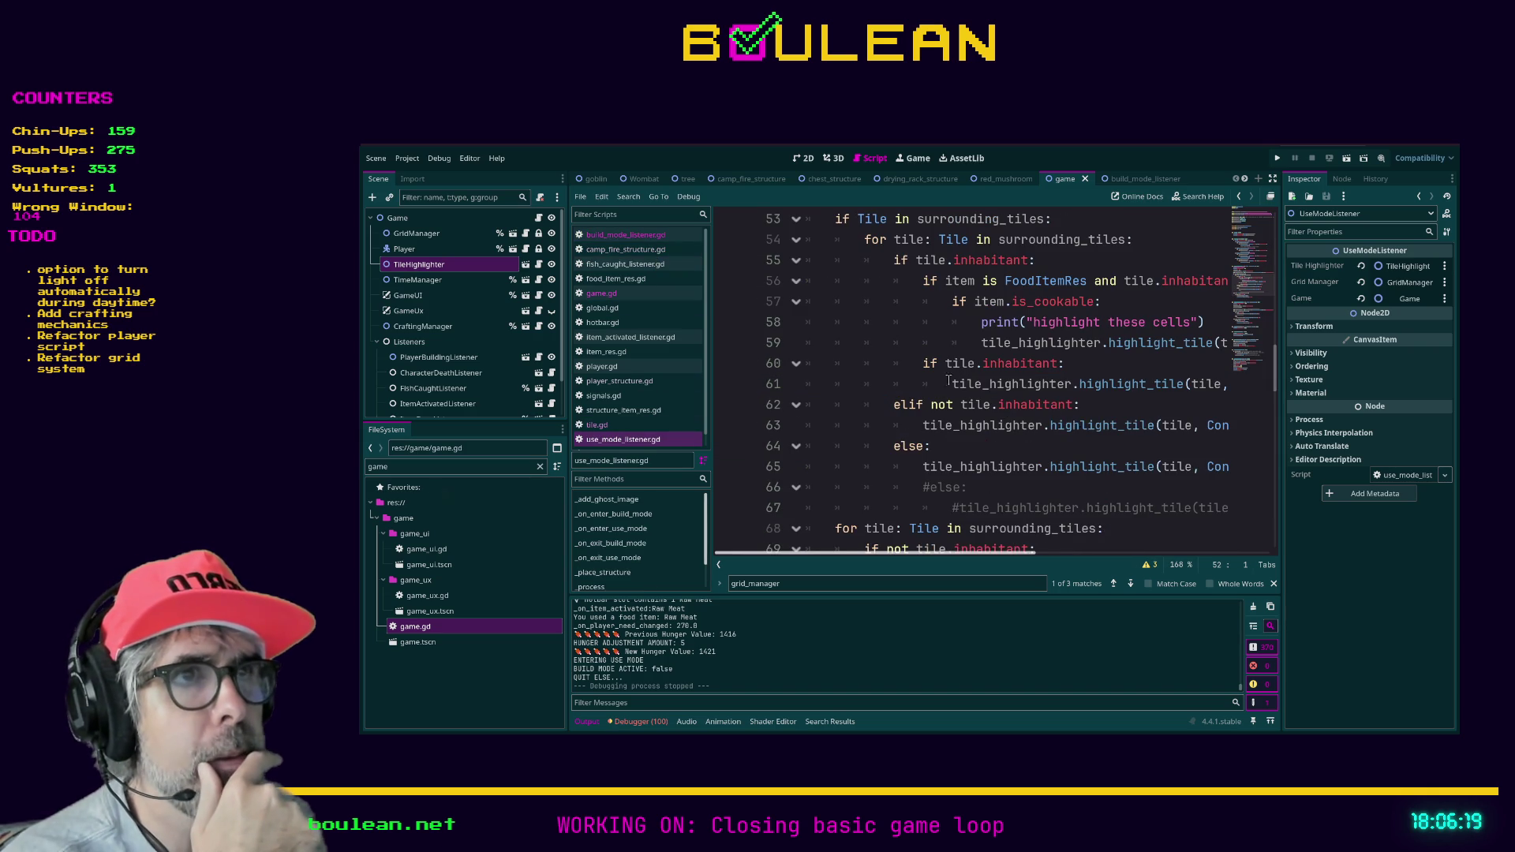
- Change line 60's if to 'elif tile.inhabitant:' and save use_mode_listener.gd
scroll(950, 382, "up", 2)
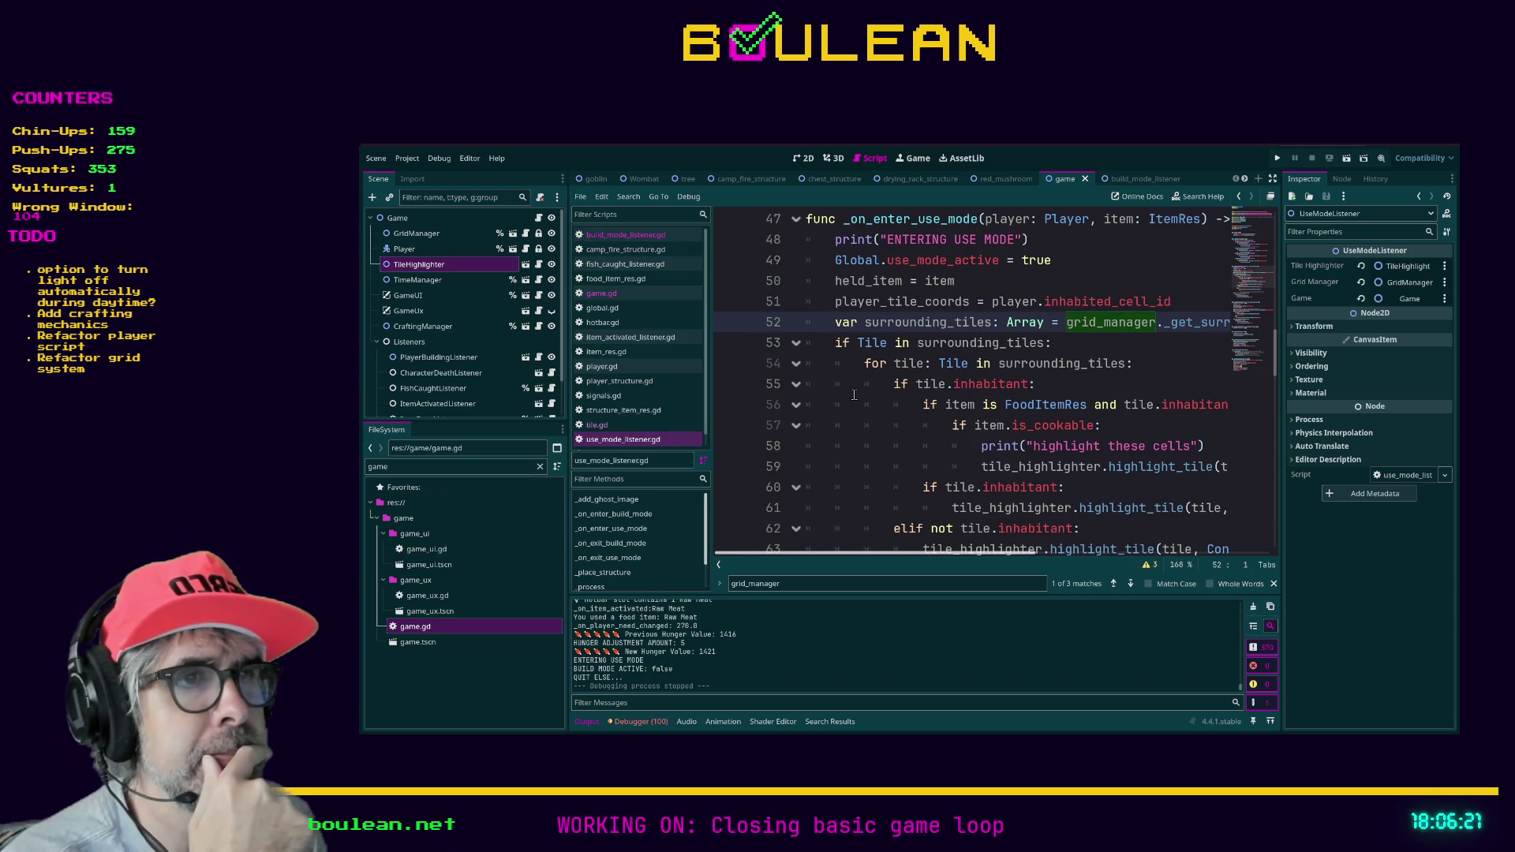
scroll(854, 395, "down", 1)
mouse_move(920, 553)
left_mouse_down()
mouse_move(1029, 555)
mouse_move(977, 555)
left_mouse_up()
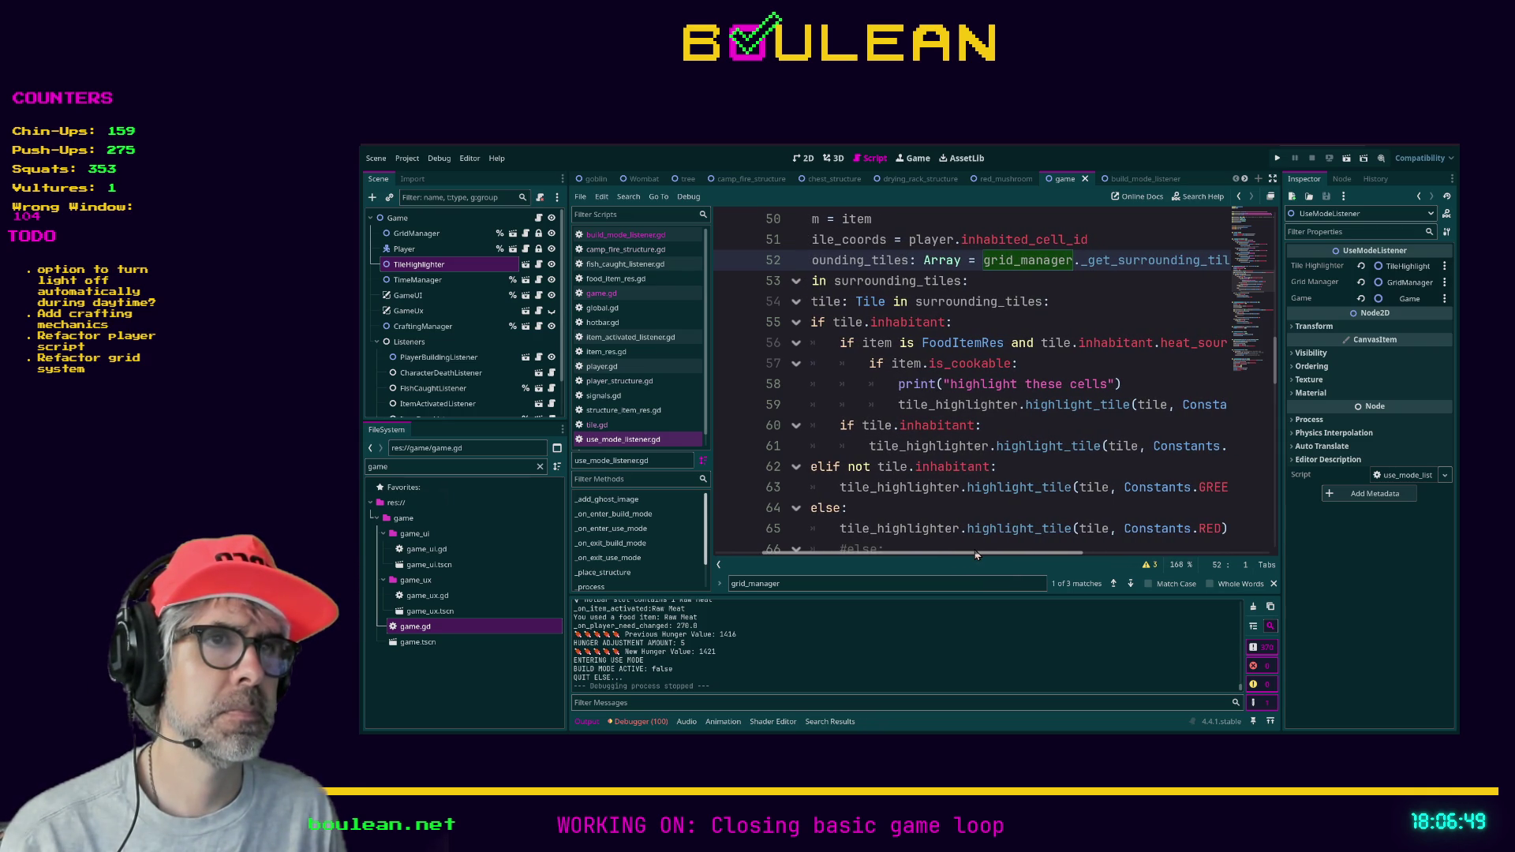
left_click(840, 427)
type("el")
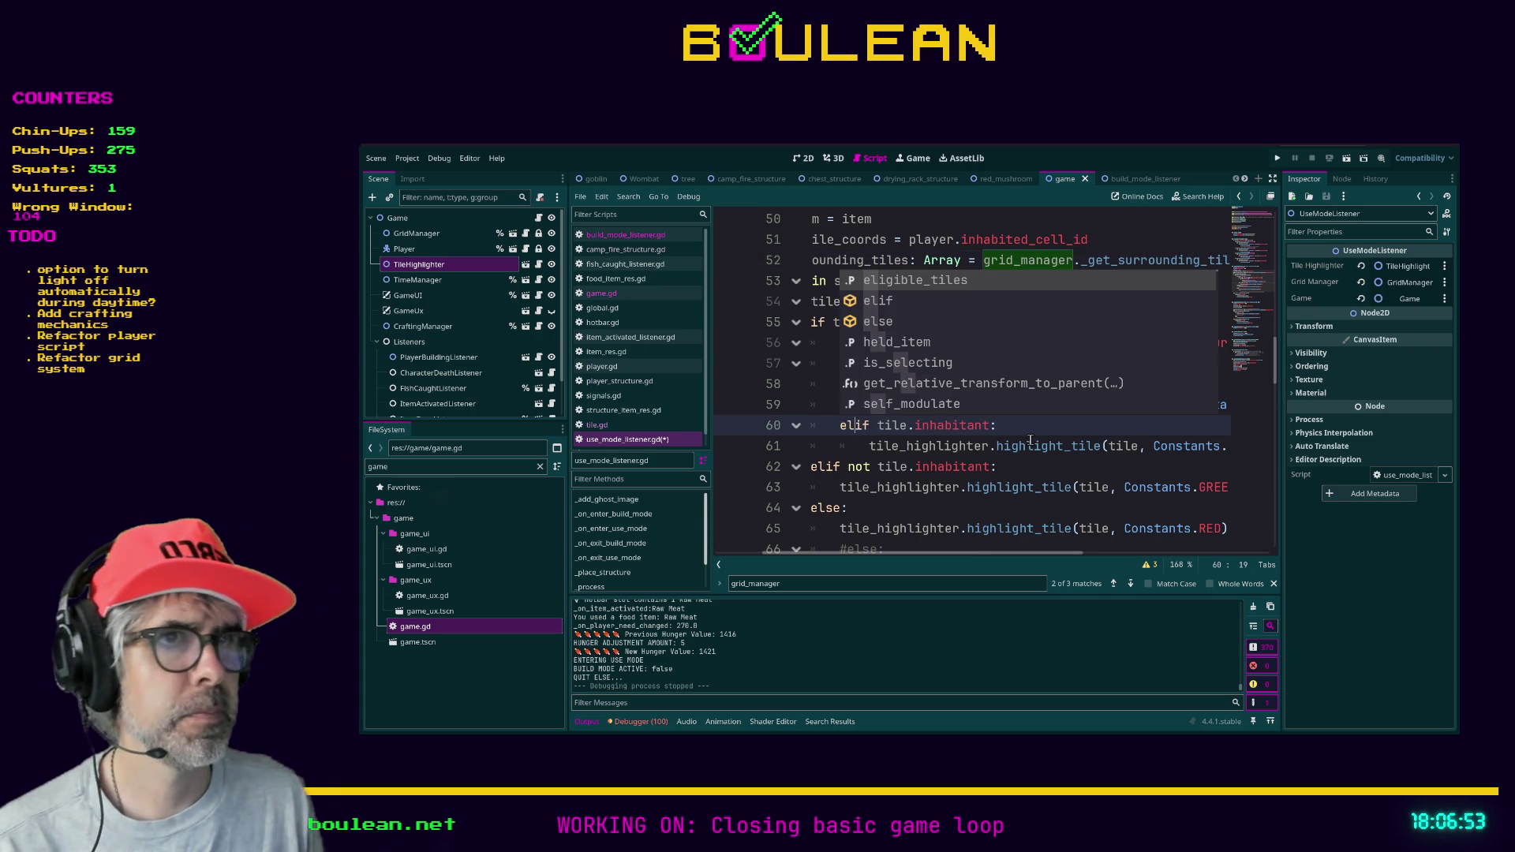
left_click(1056, 447)
mouse_move(973, 553)
left_mouse_down()
mouse_move(1029, 555)
mouse_move(985, 559)
left_mouse_up()
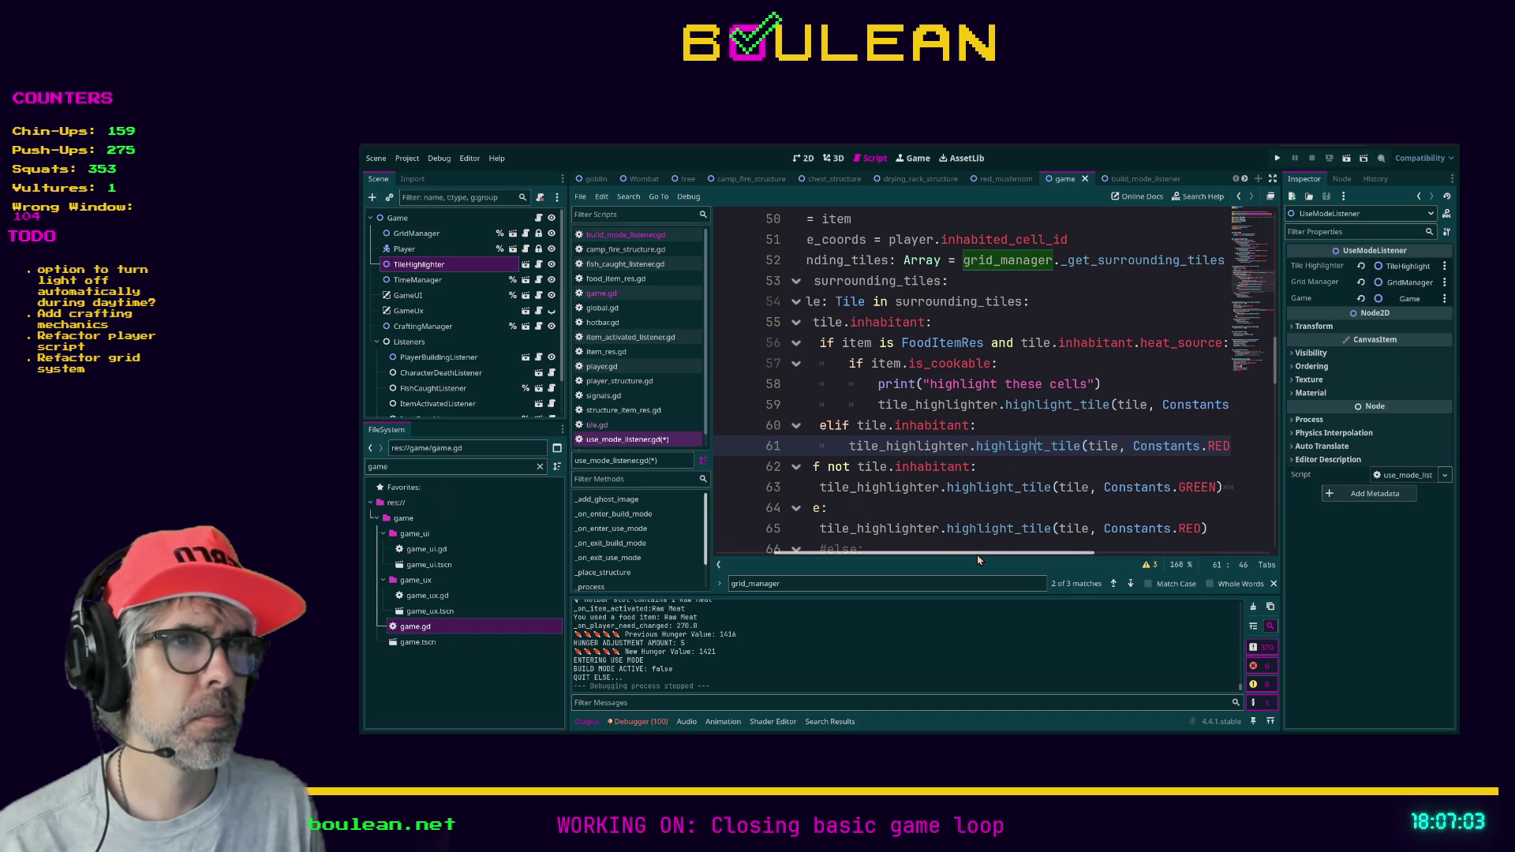
left_click_drag(977, 560, 925, 559)
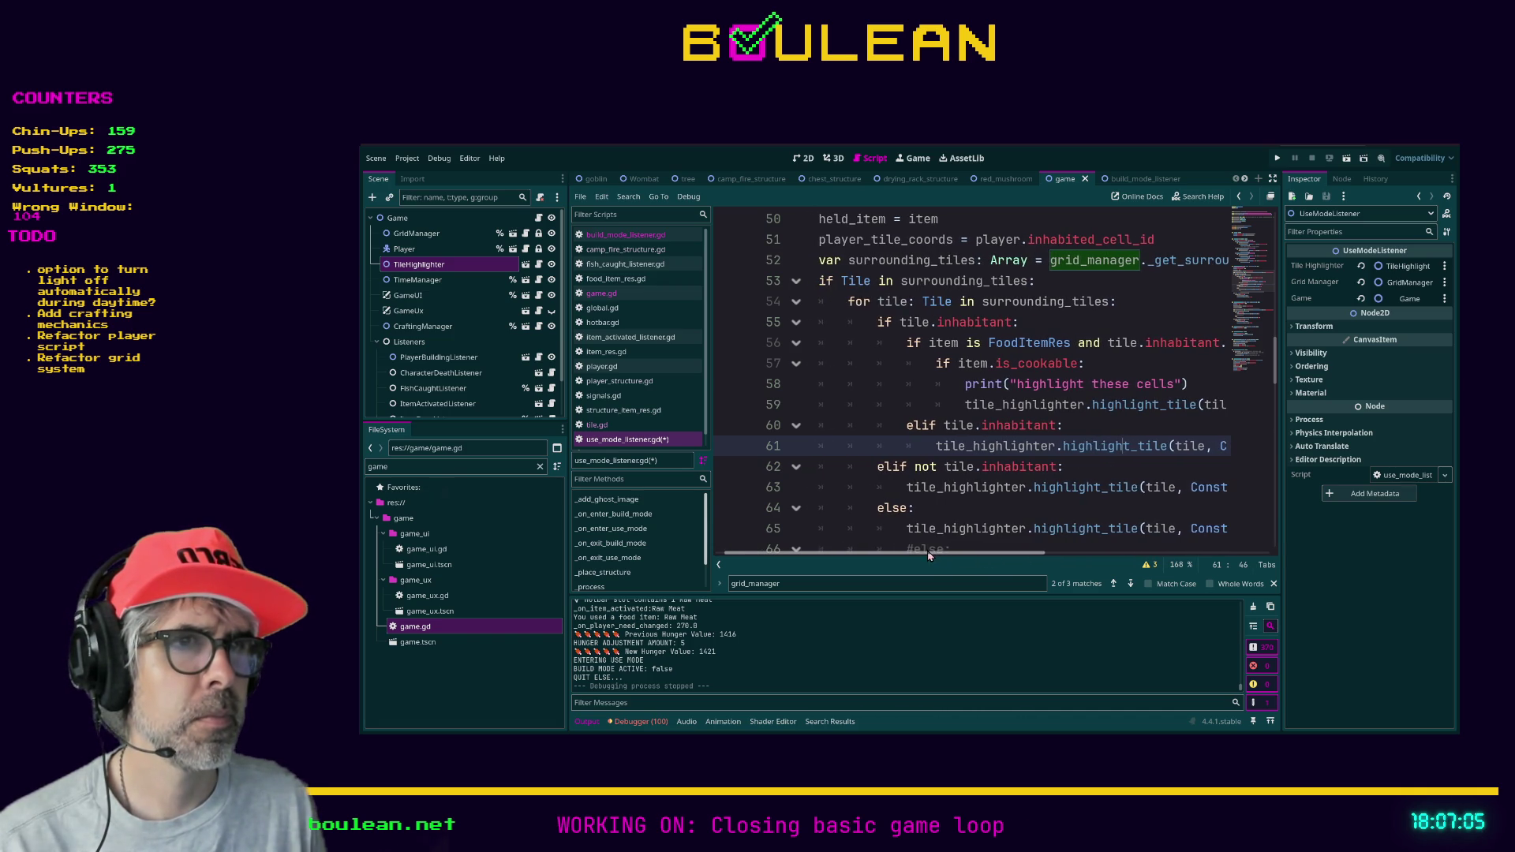
left_click(986, 506)
key("ctrl+s")
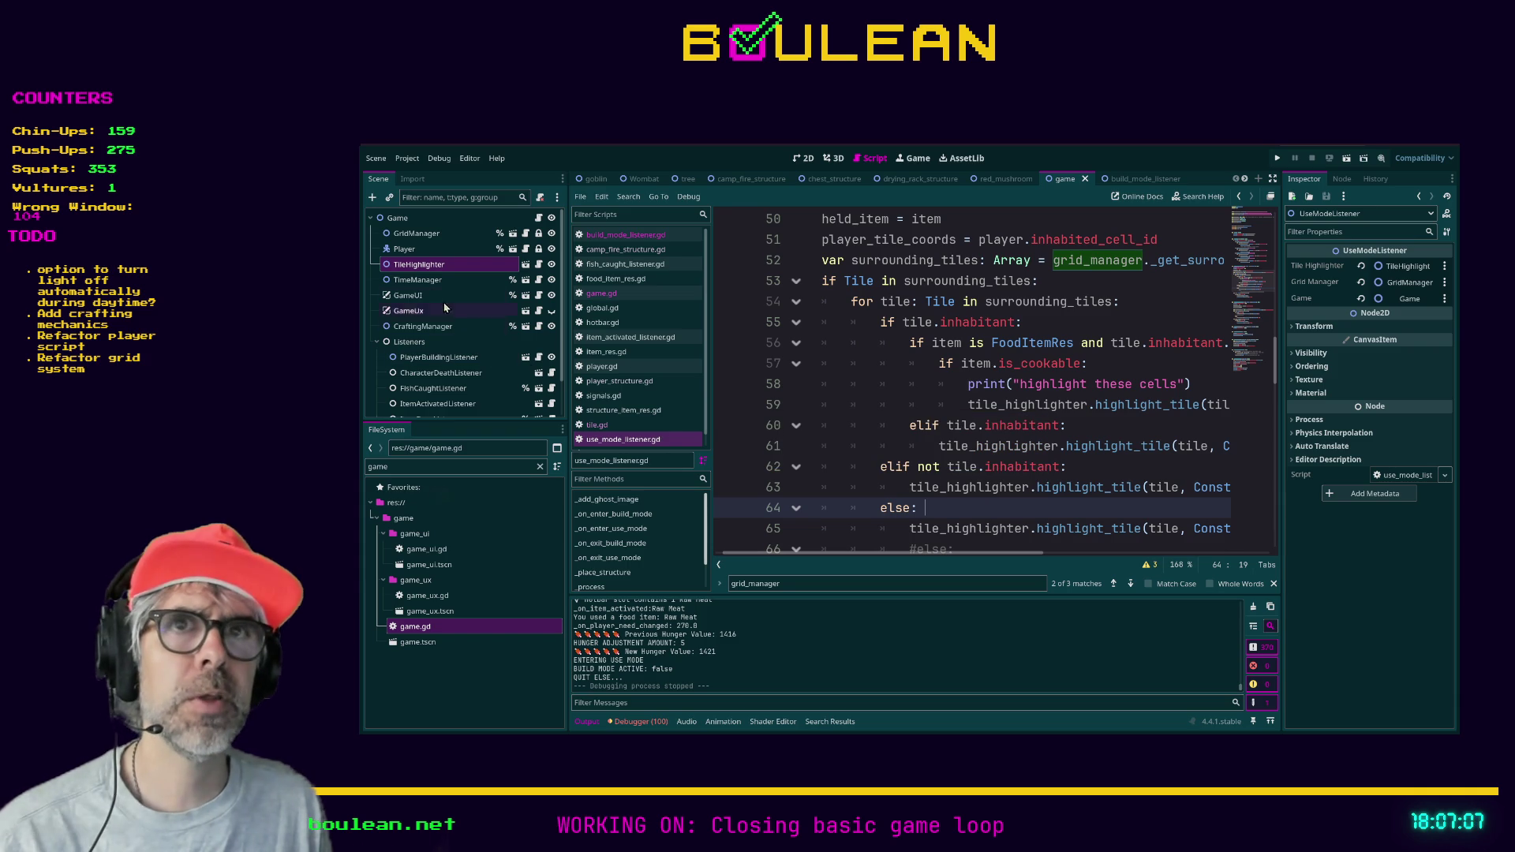
left_click(422, 281)
- Inspect the TileHighlighter node (position 1500, 1000, Z Index 99) and review the highlight loop code
left_click(423, 266)
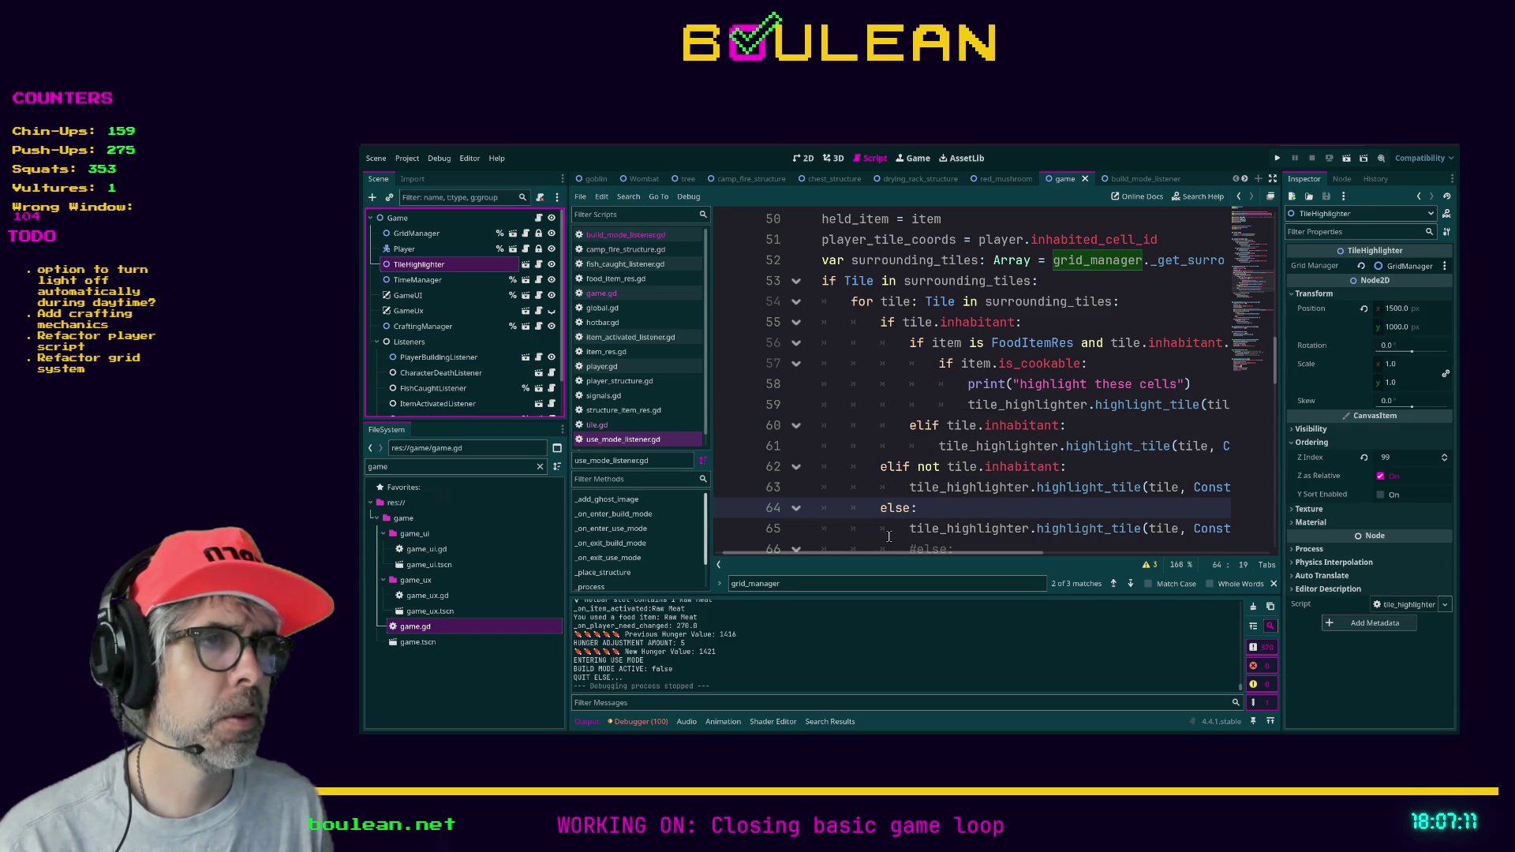
mouse_move(887, 553)
left_mouse_down()
mouse_move(954, 557)
mouse_move(906, 557)
mouse_move(962, 492)
left_mouse_up()
scroll(951, 521, "down", 1)
left_click(953, 489)
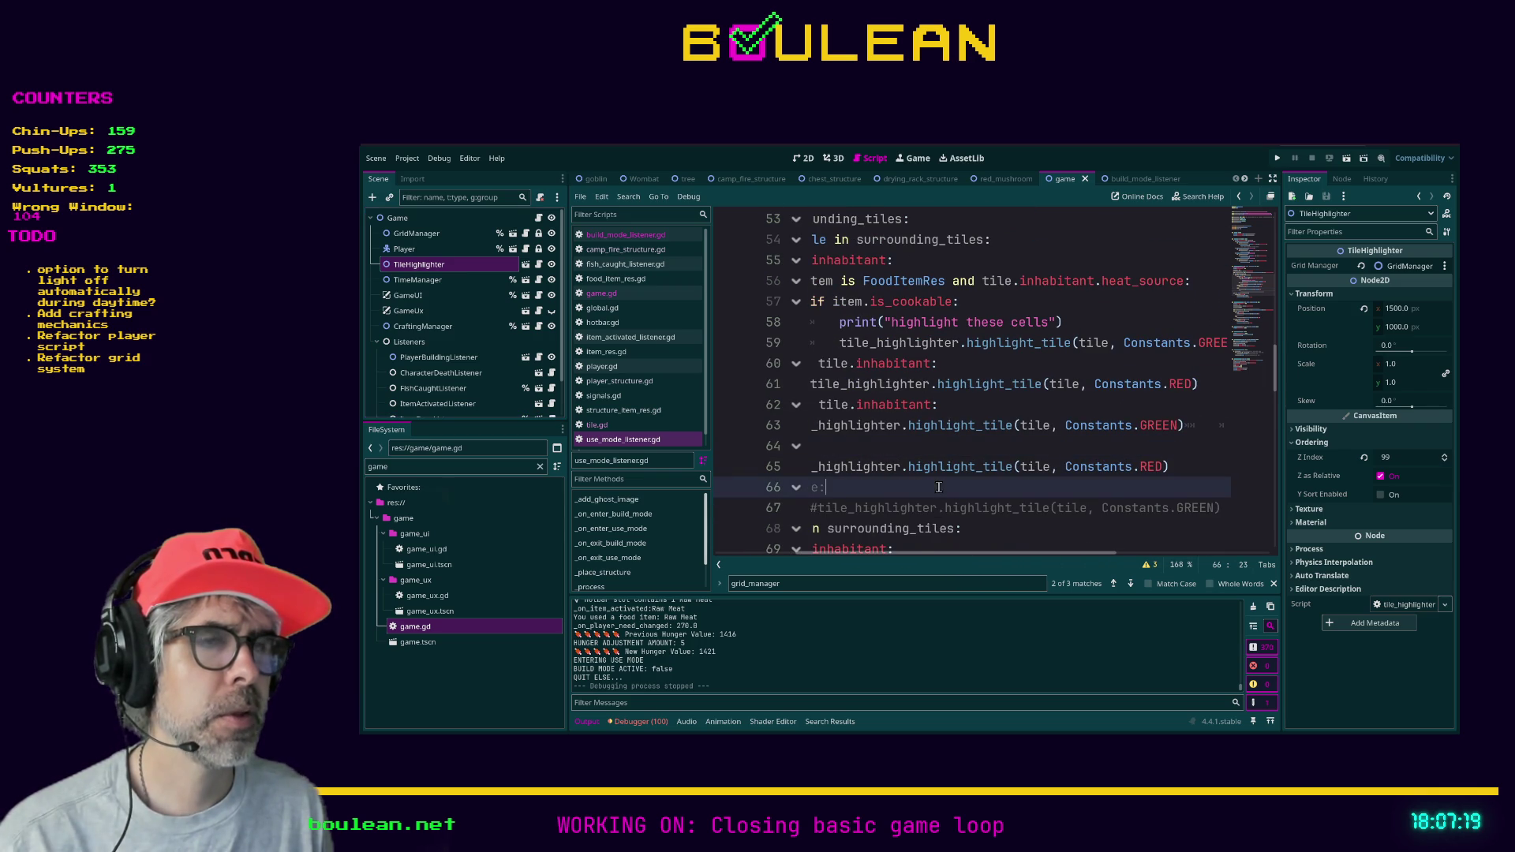
left_click_drag(920, 555, 828, 552)
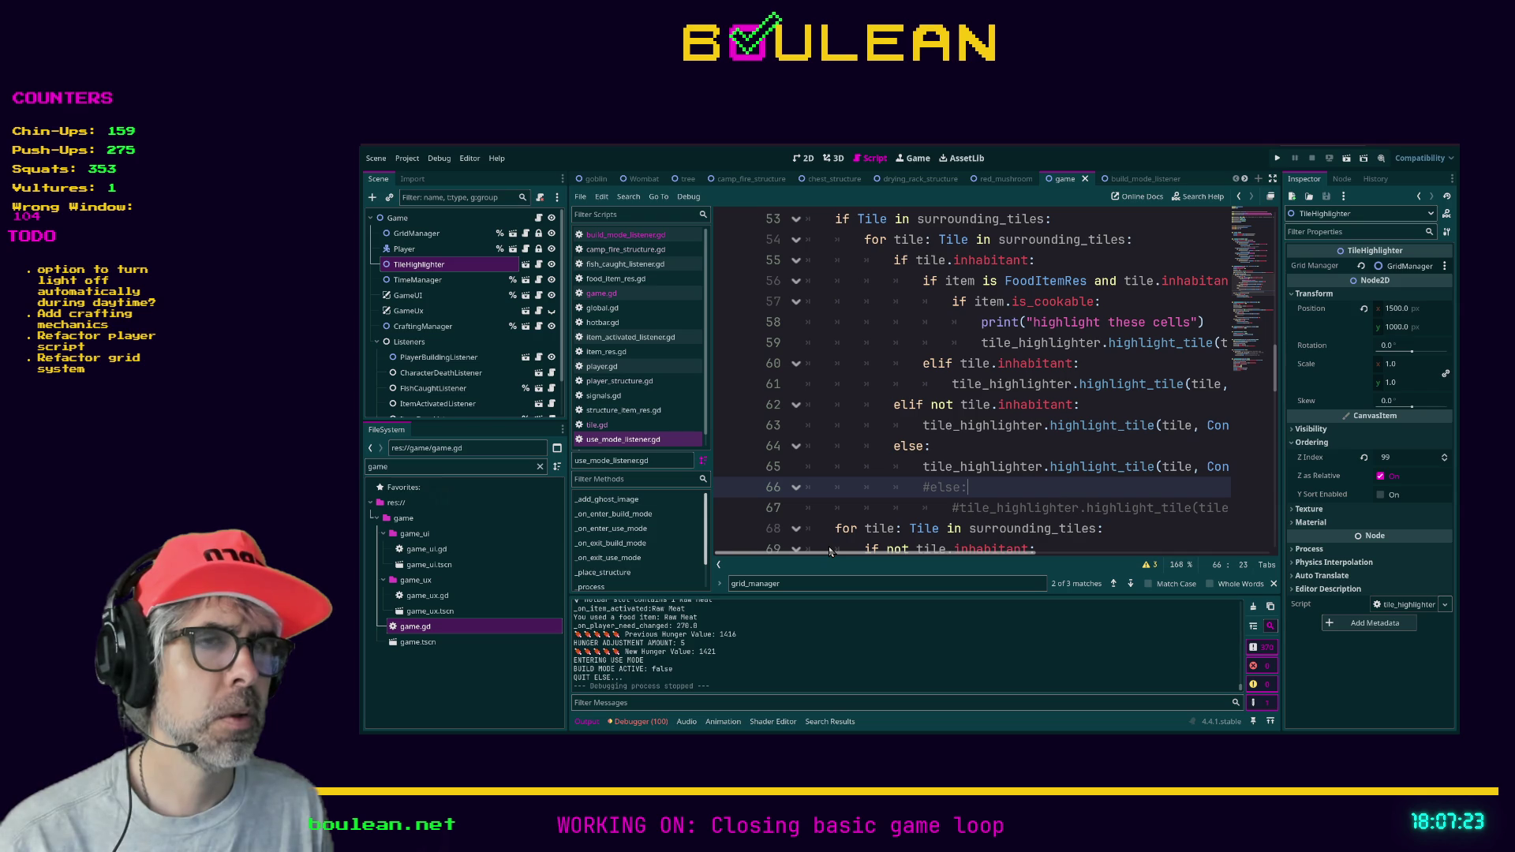
scroll(833, 474, "down", 1)
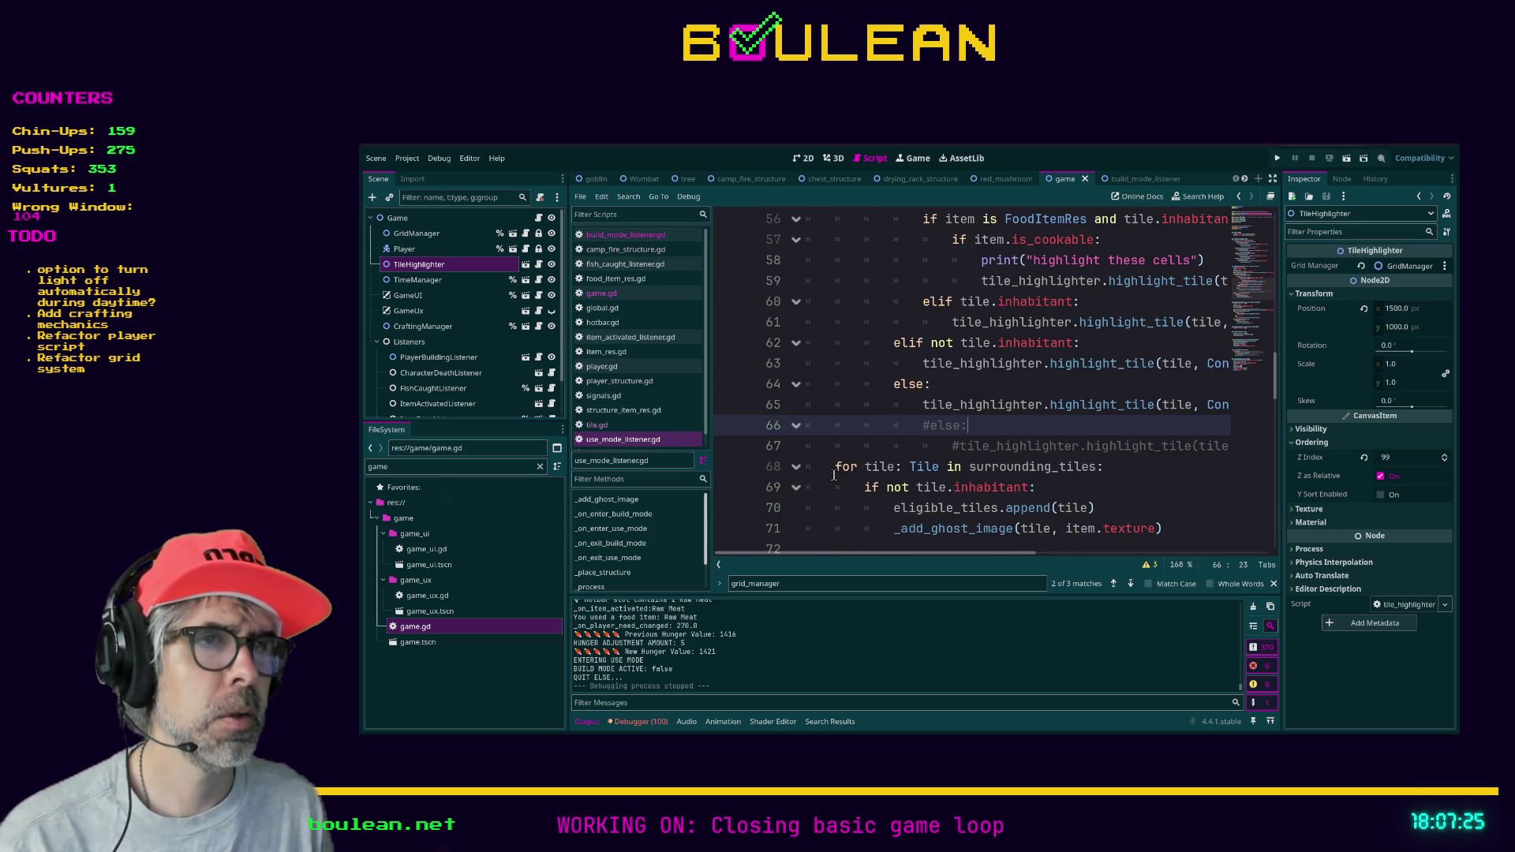
scroll(833, 474, "up", 3)
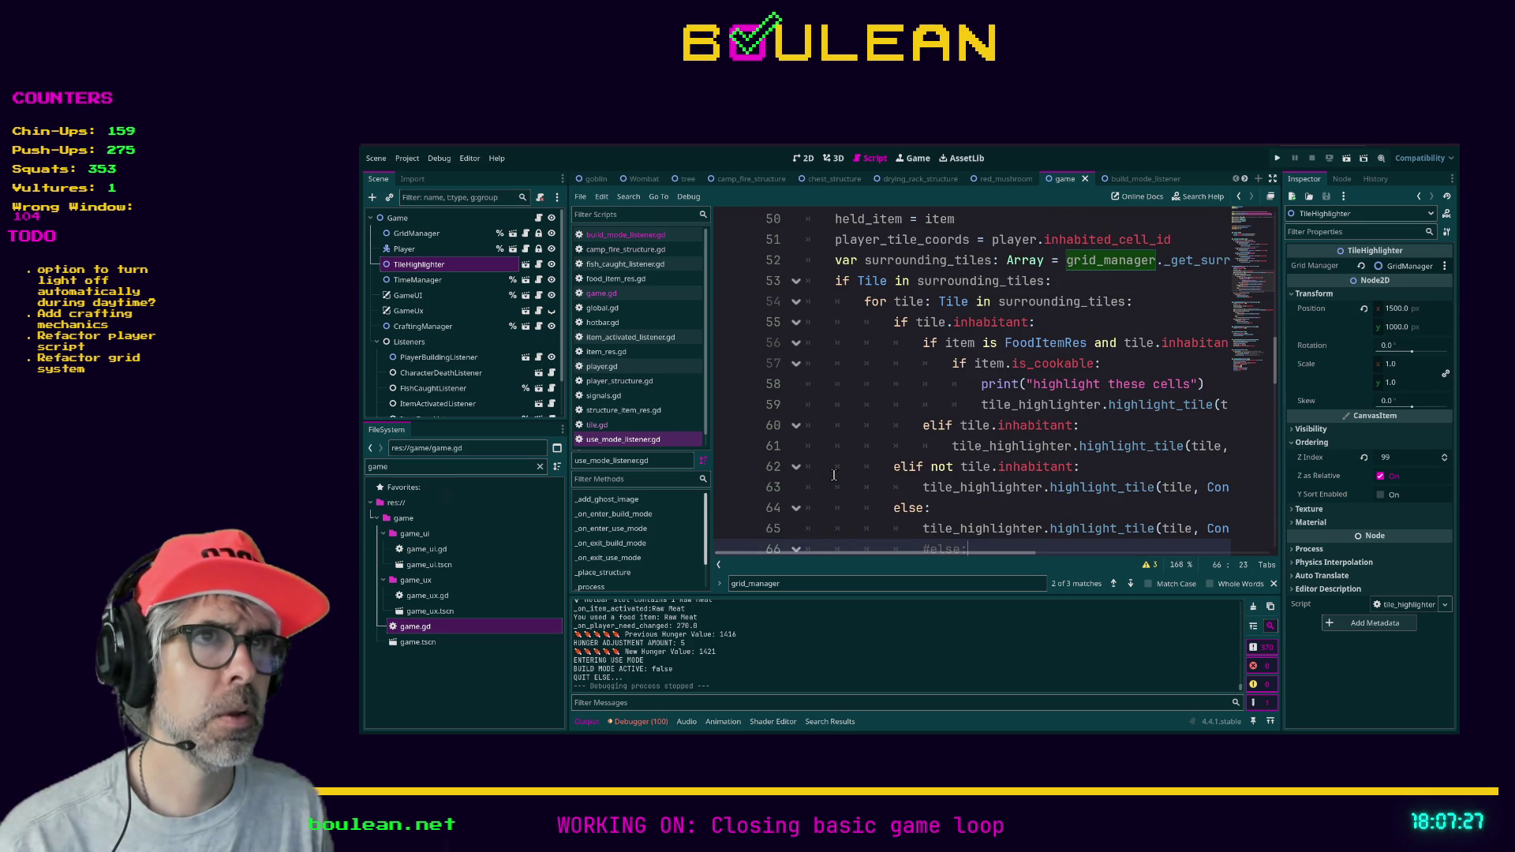
scroll(834, 474, "down", 3)
scroll(833, 474, "down", 1)
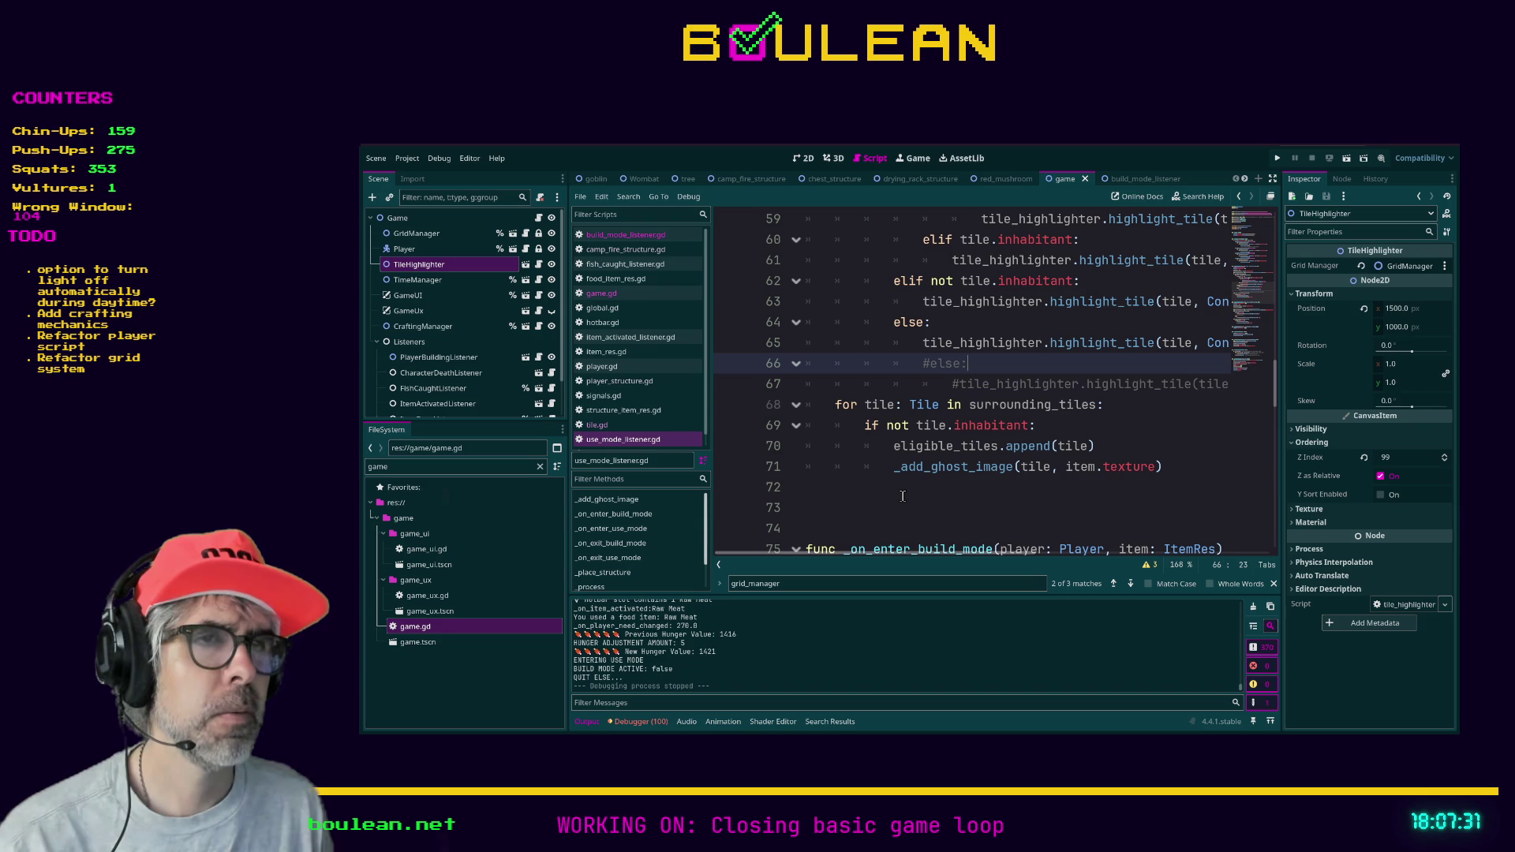
scroll(931, 480, "up", 2)
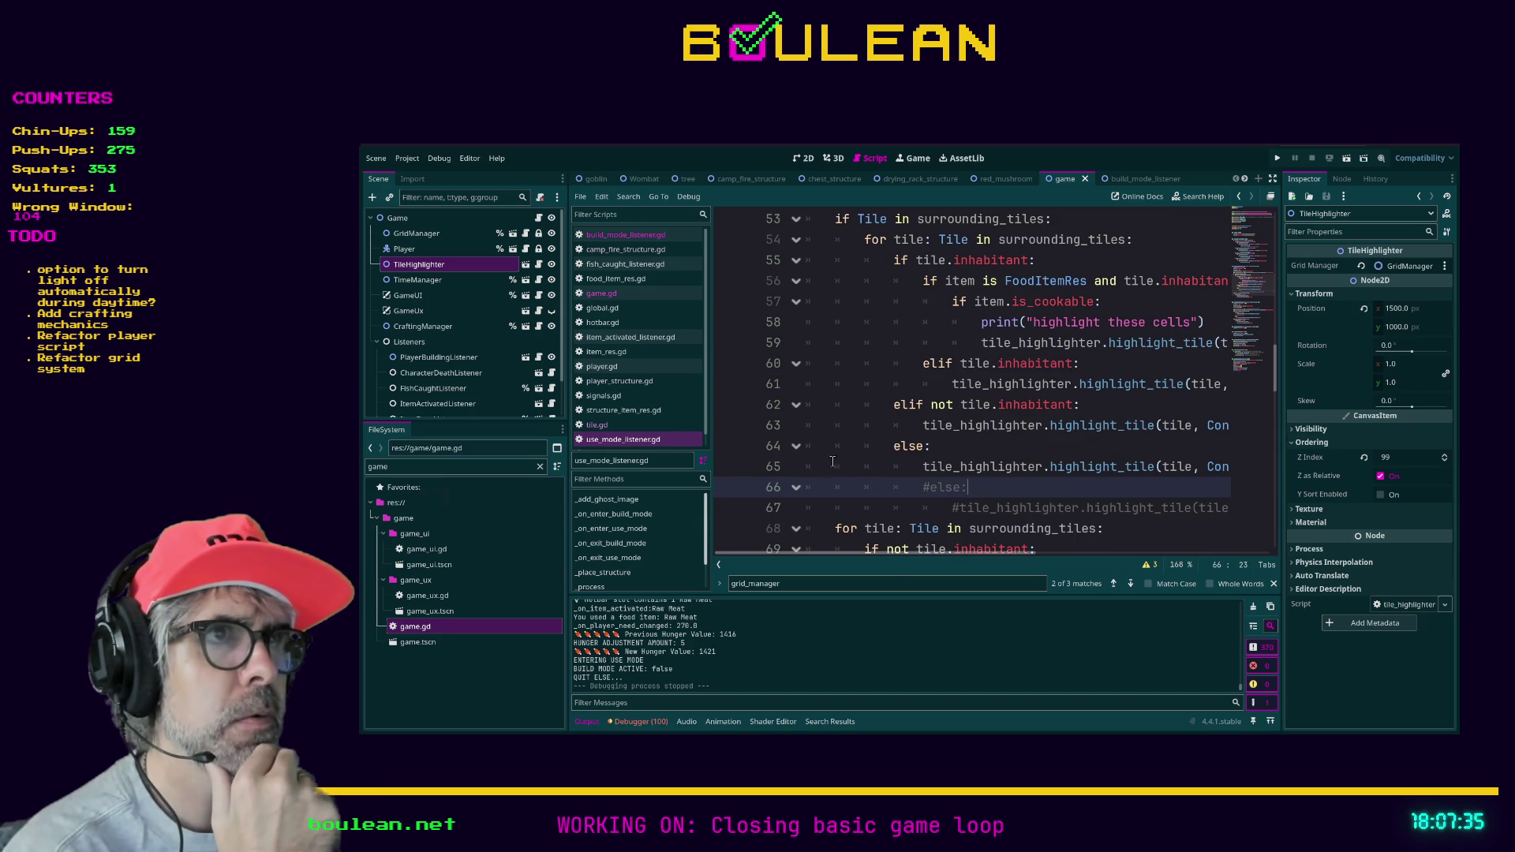
scroll(830, 456, "down", 2)
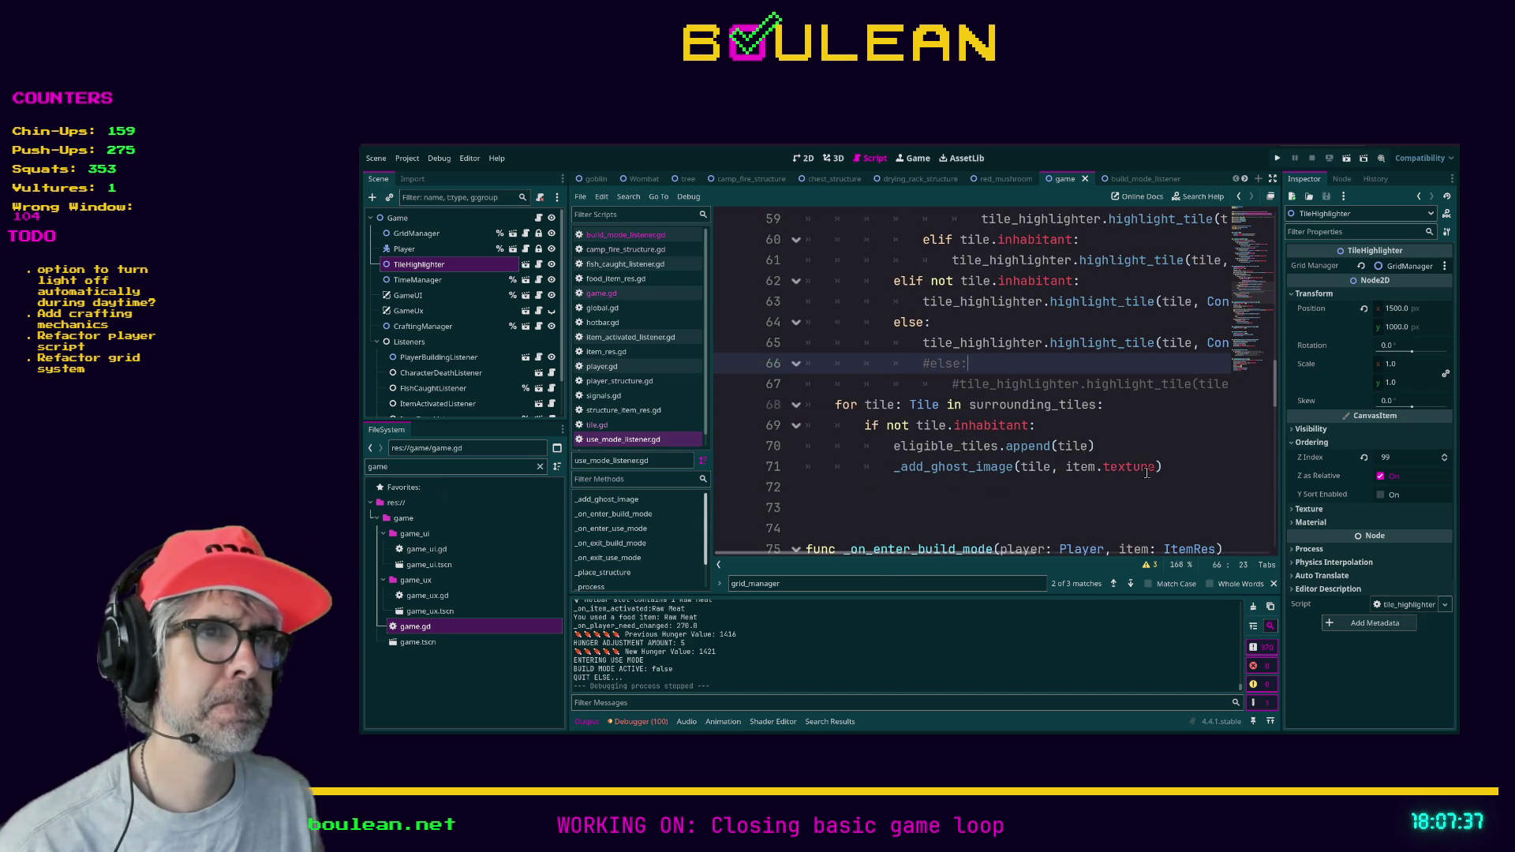
- Comment out the old ghost-image loop on lines 68–71 of use_mode_listener.gd
left_click_drag(1172, 467, 896, 472)
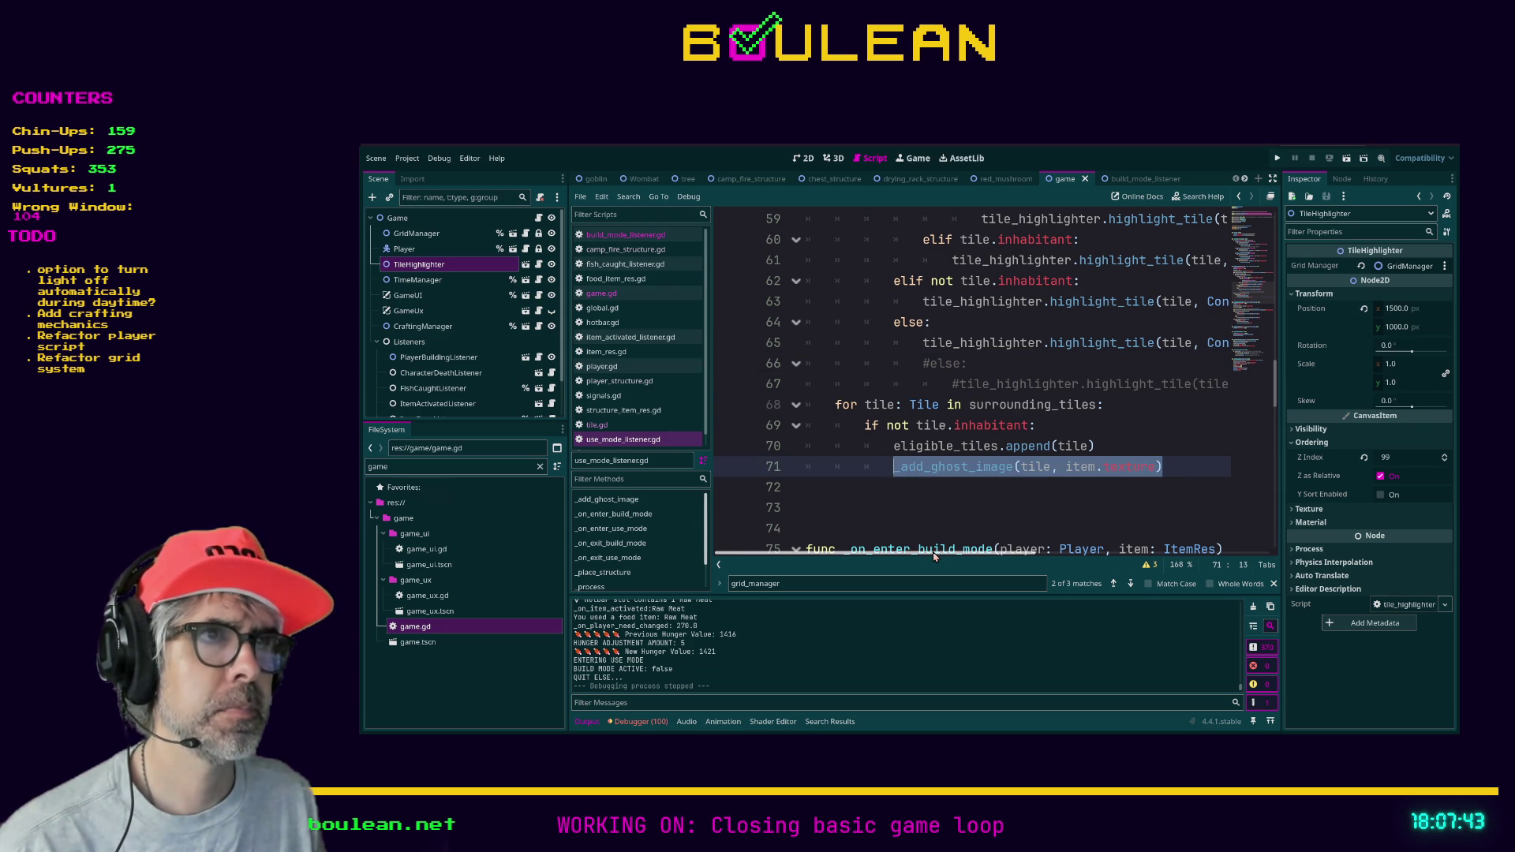
key("shift+Up")
key("shift+Up")
key("shift+Up")
key("ctrl+k")
scroll(933, 357, "right", 3)
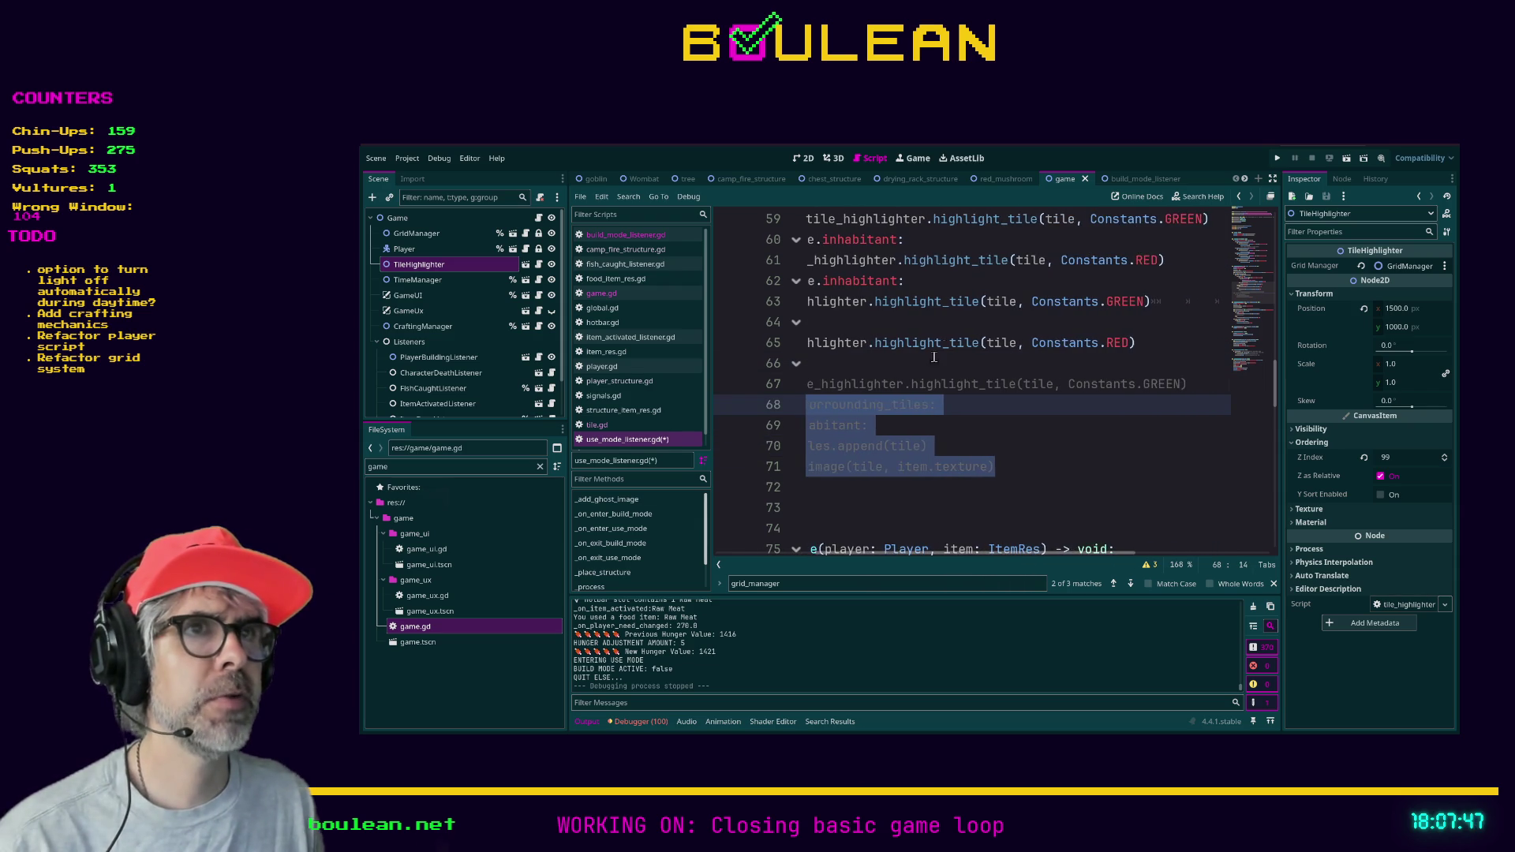
- Paste the _add_ghost_image call into both the empty-tile branch and the cookable-tile branch
left_click(963, 321)
key("Home")
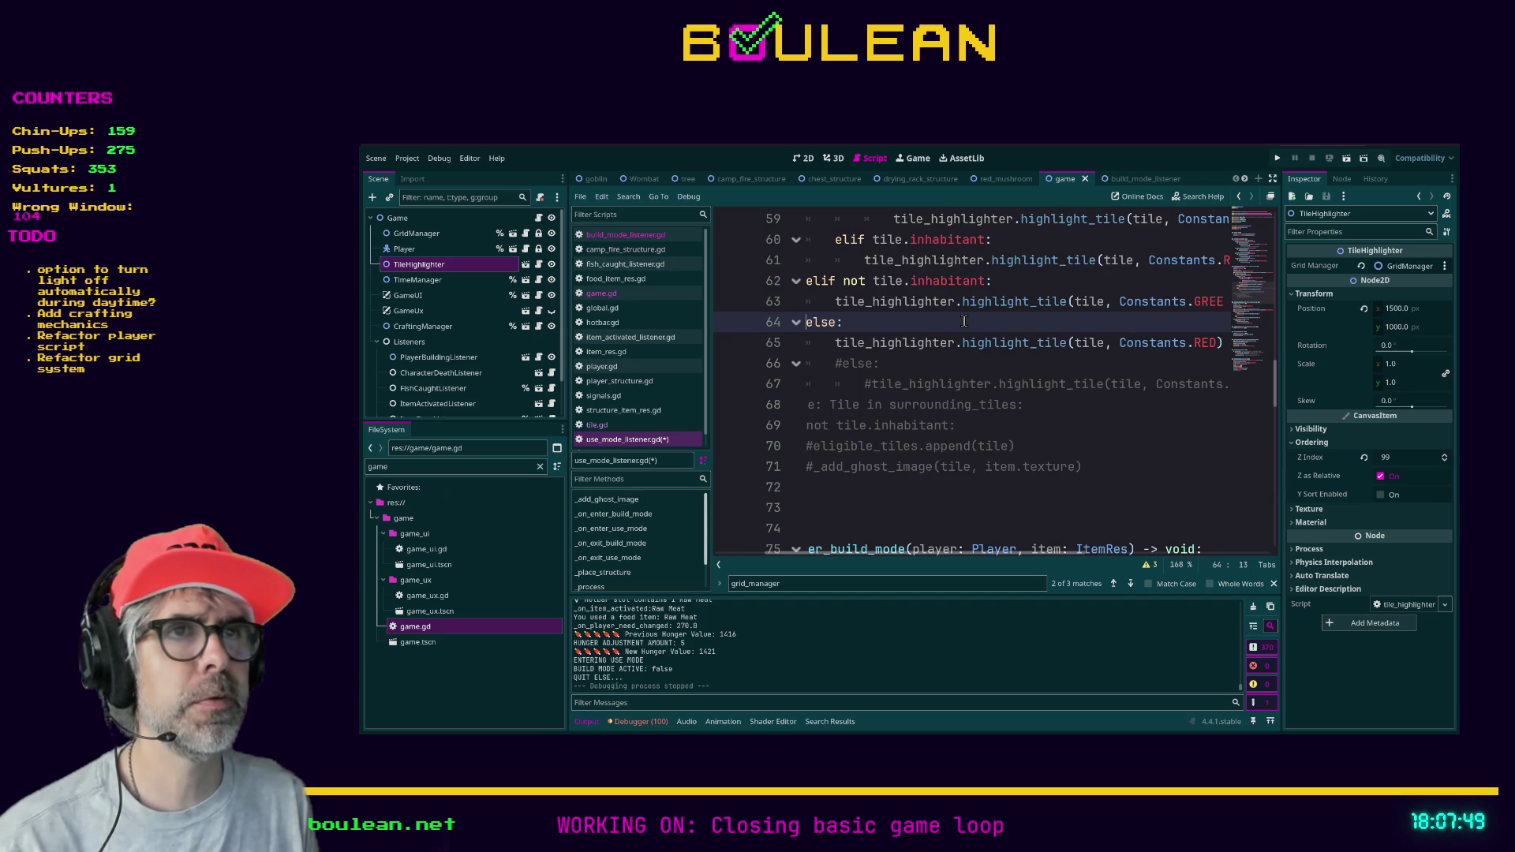
key("Return")
key("Up")
type("_add_ghost_image(tile, item.texture)")
key("Up")
key("Up")
key("Up")
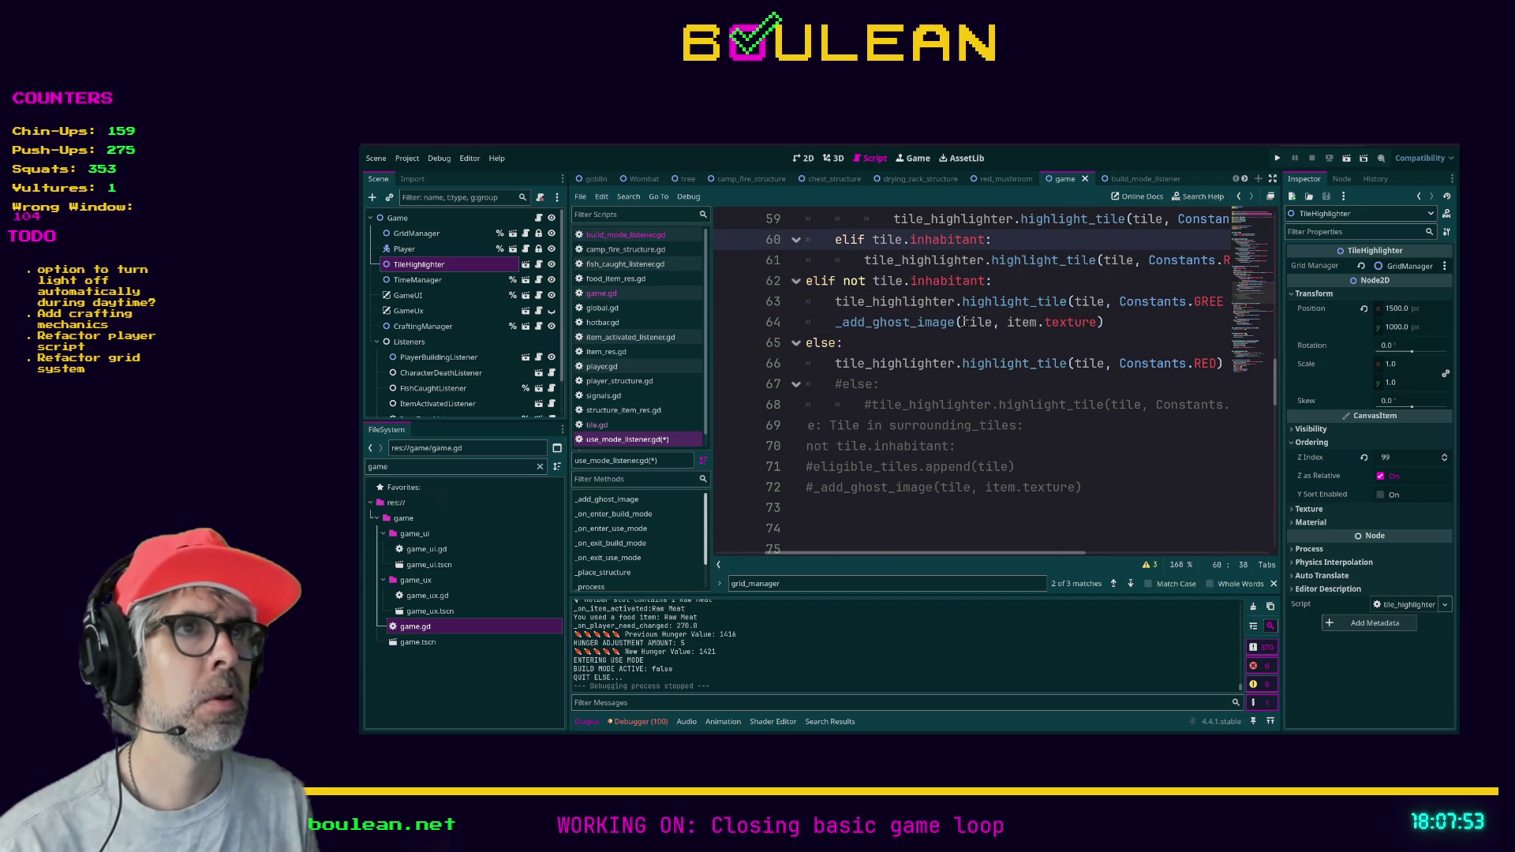
key("Up")
key("End")
key("Return")
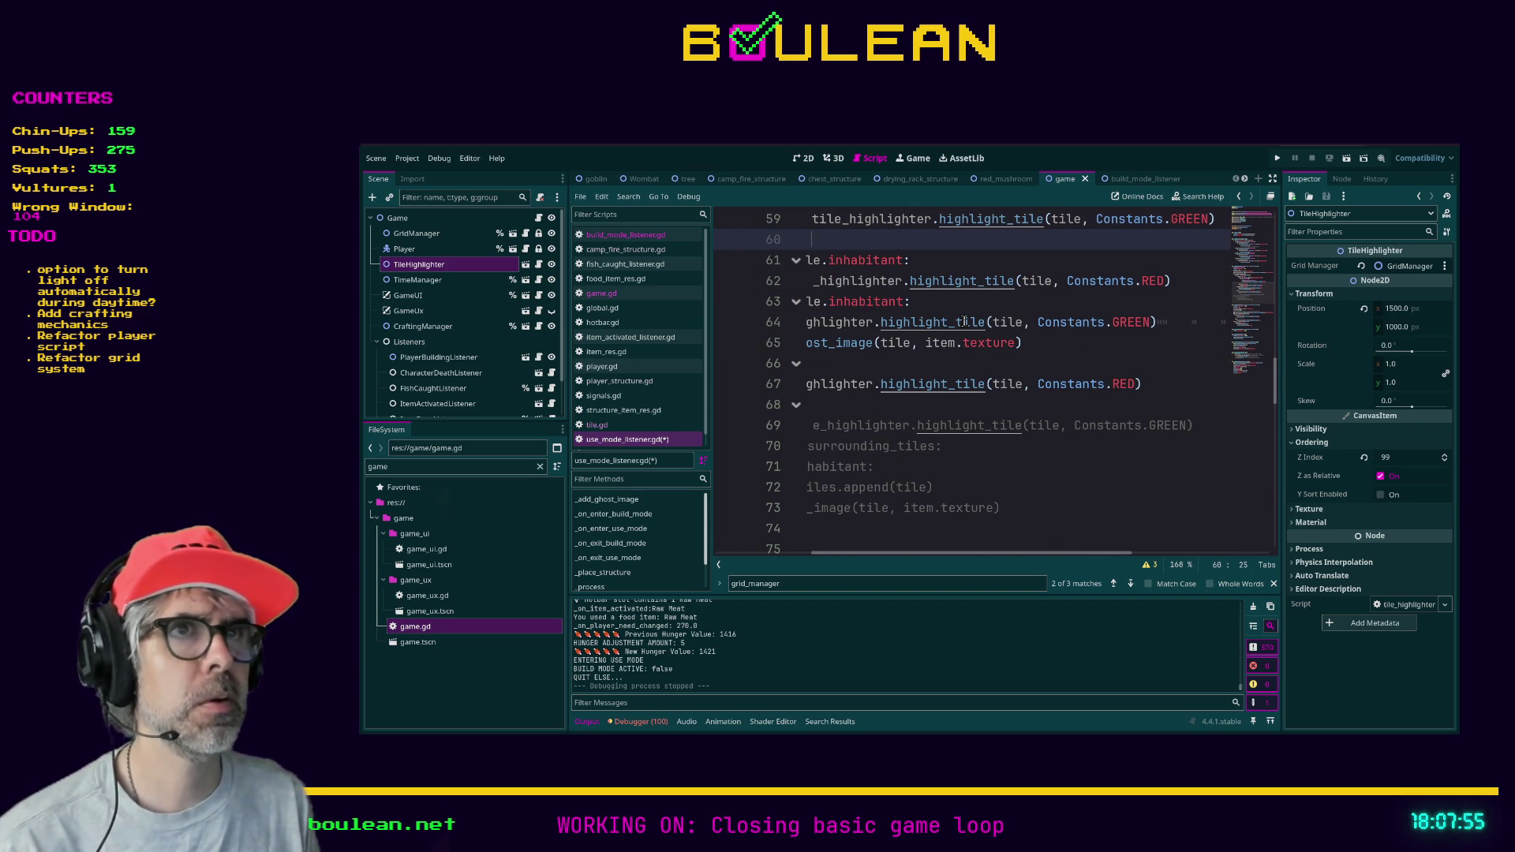
type("_add_ghost_image(tile, item.texture)")
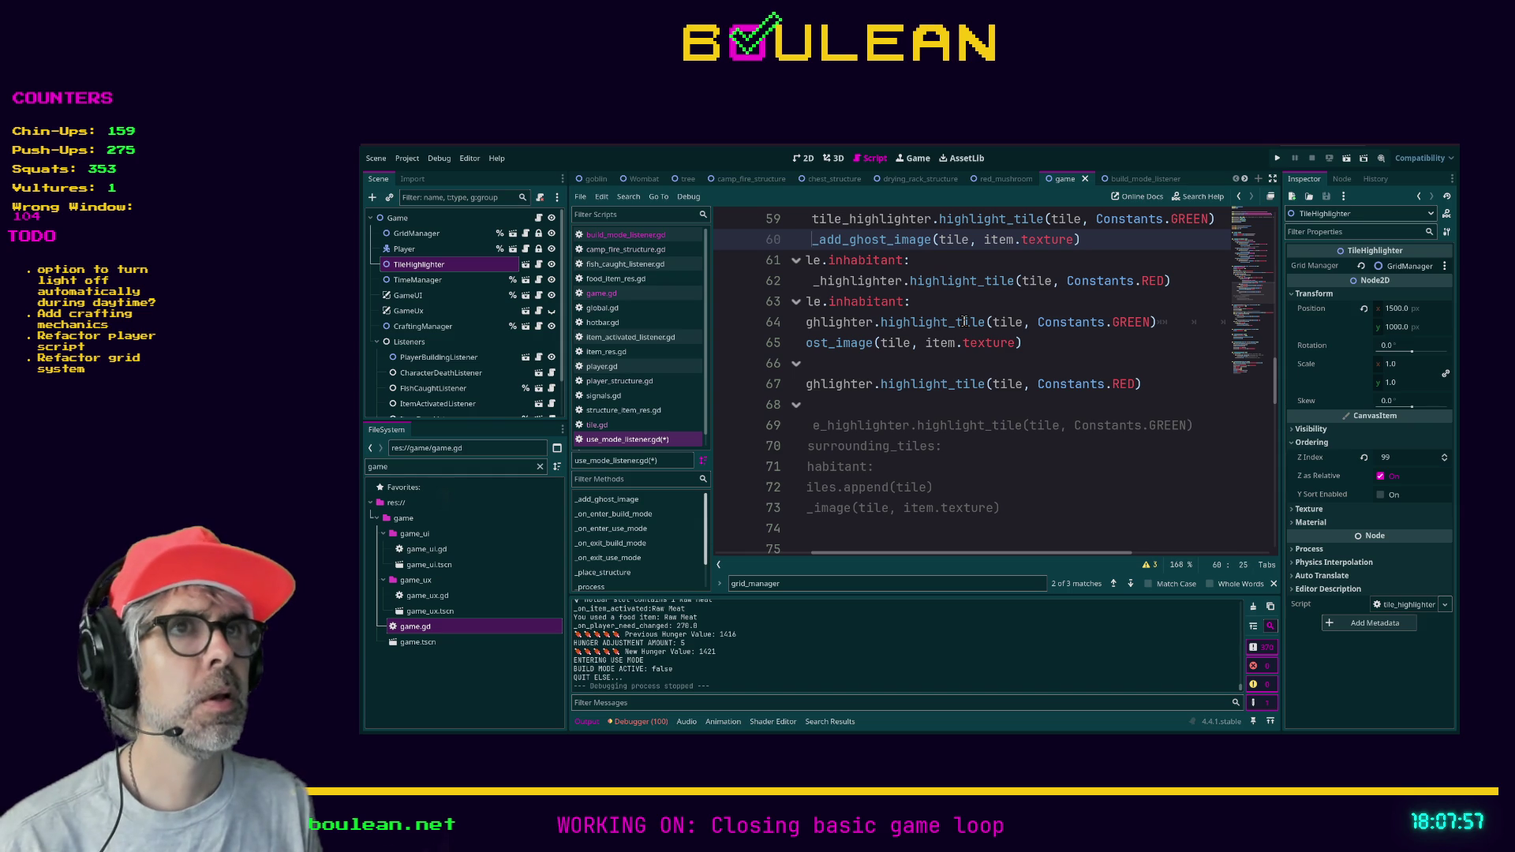
key("Home")
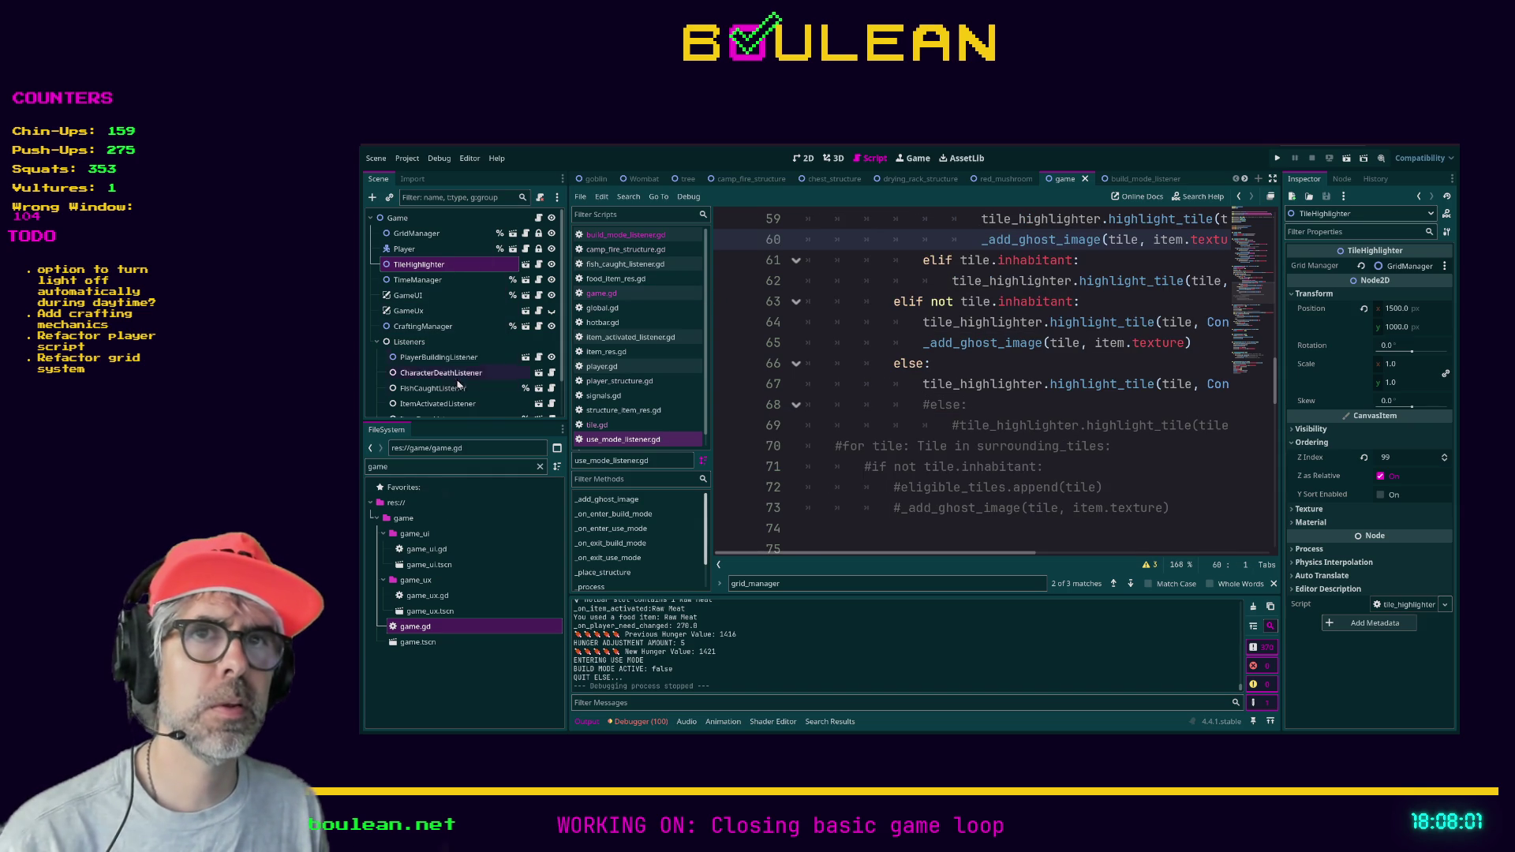
- Inspect the UseModeListener and TileHighlighter node properties, ending with UseModeListener selected
scroll(457, 385, "down", 2)
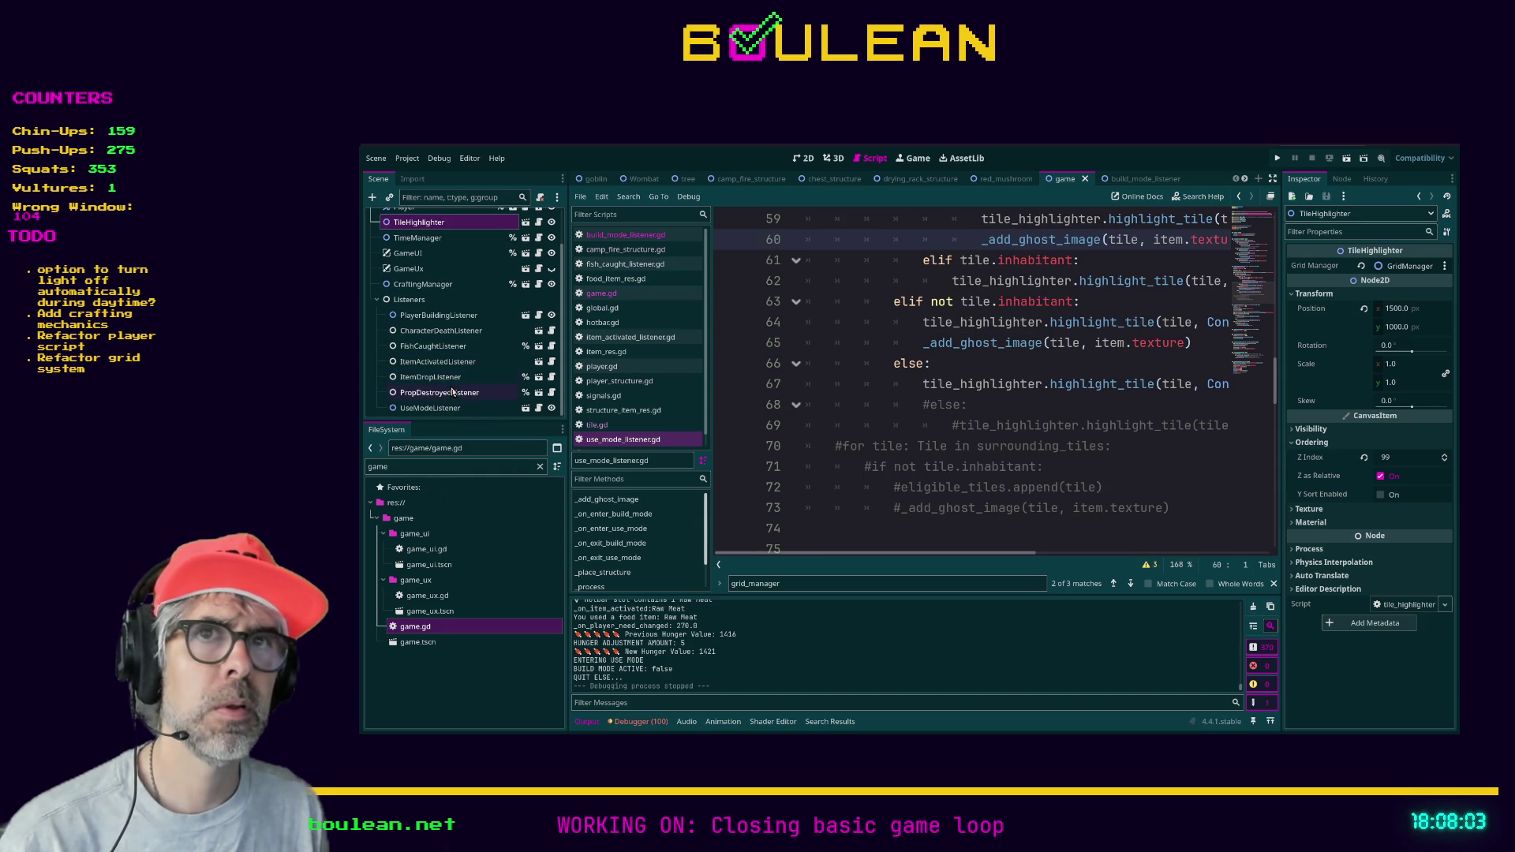
left_click(456, 408)
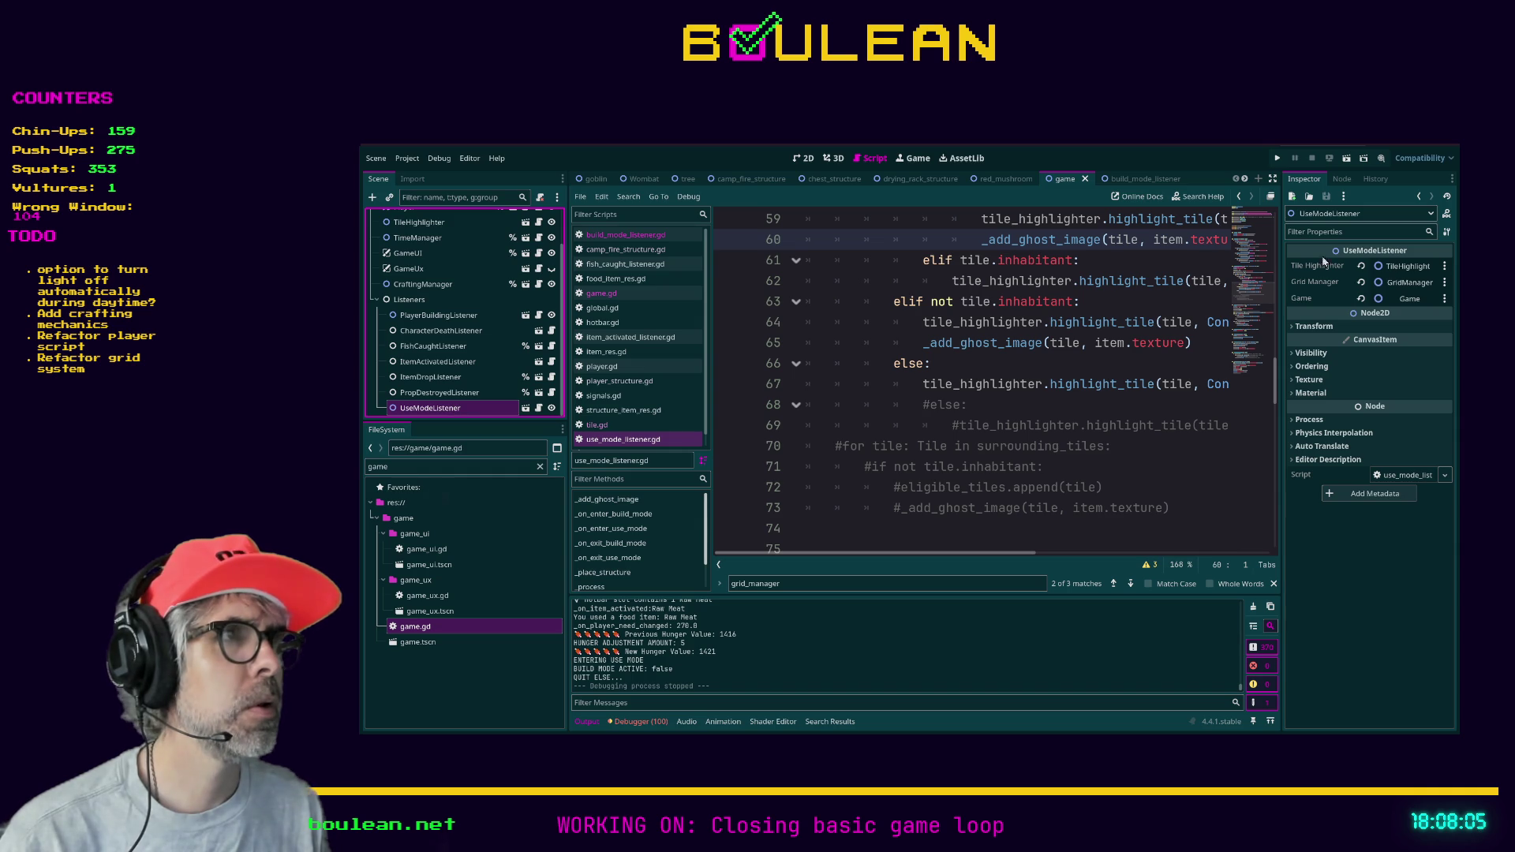
scroll(439, 292, "up", 2)
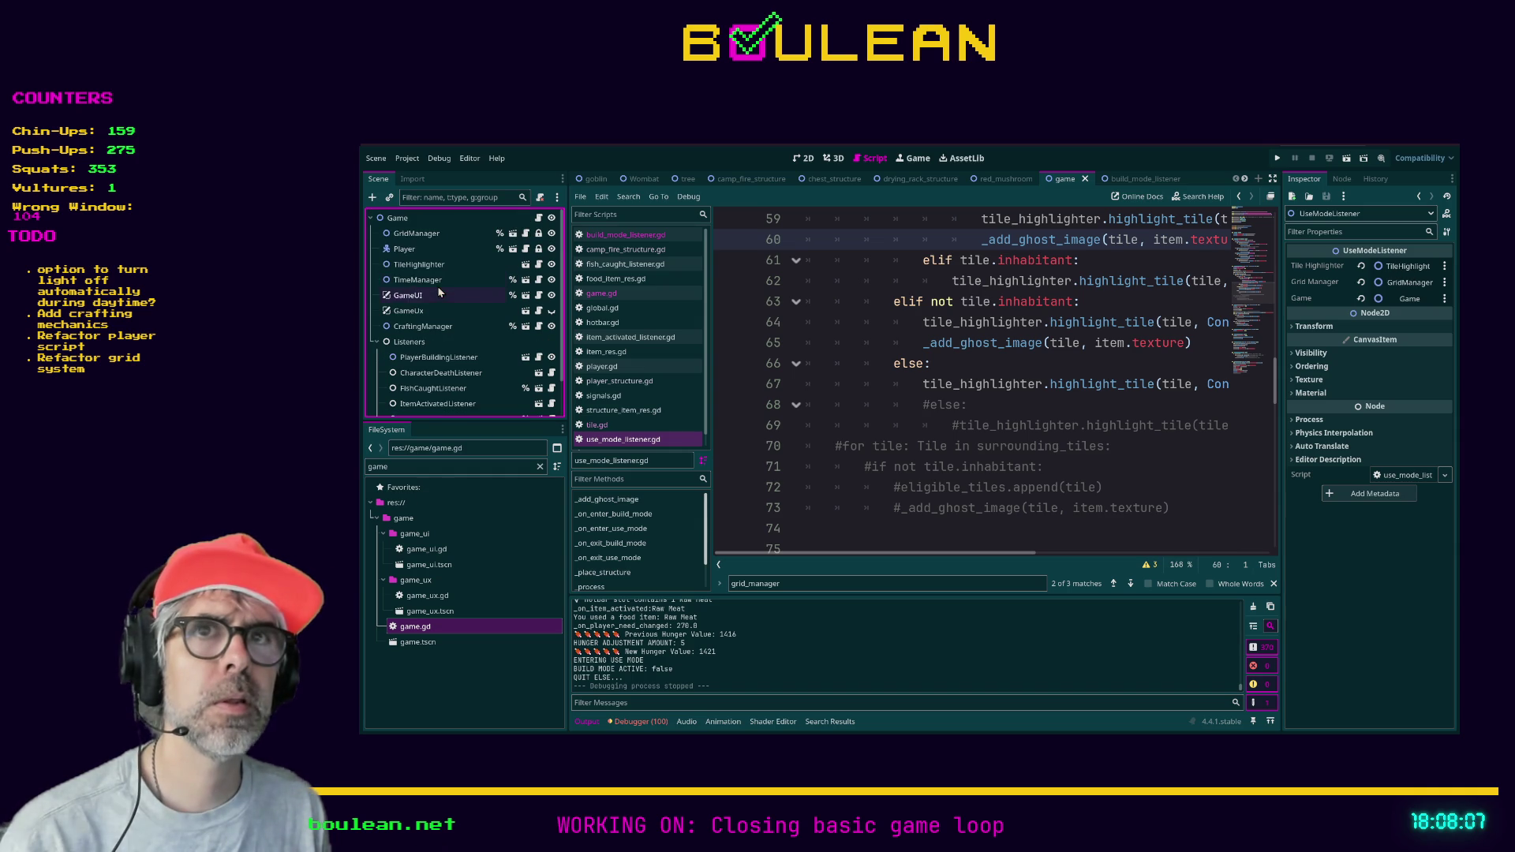
left_click(424, 269)
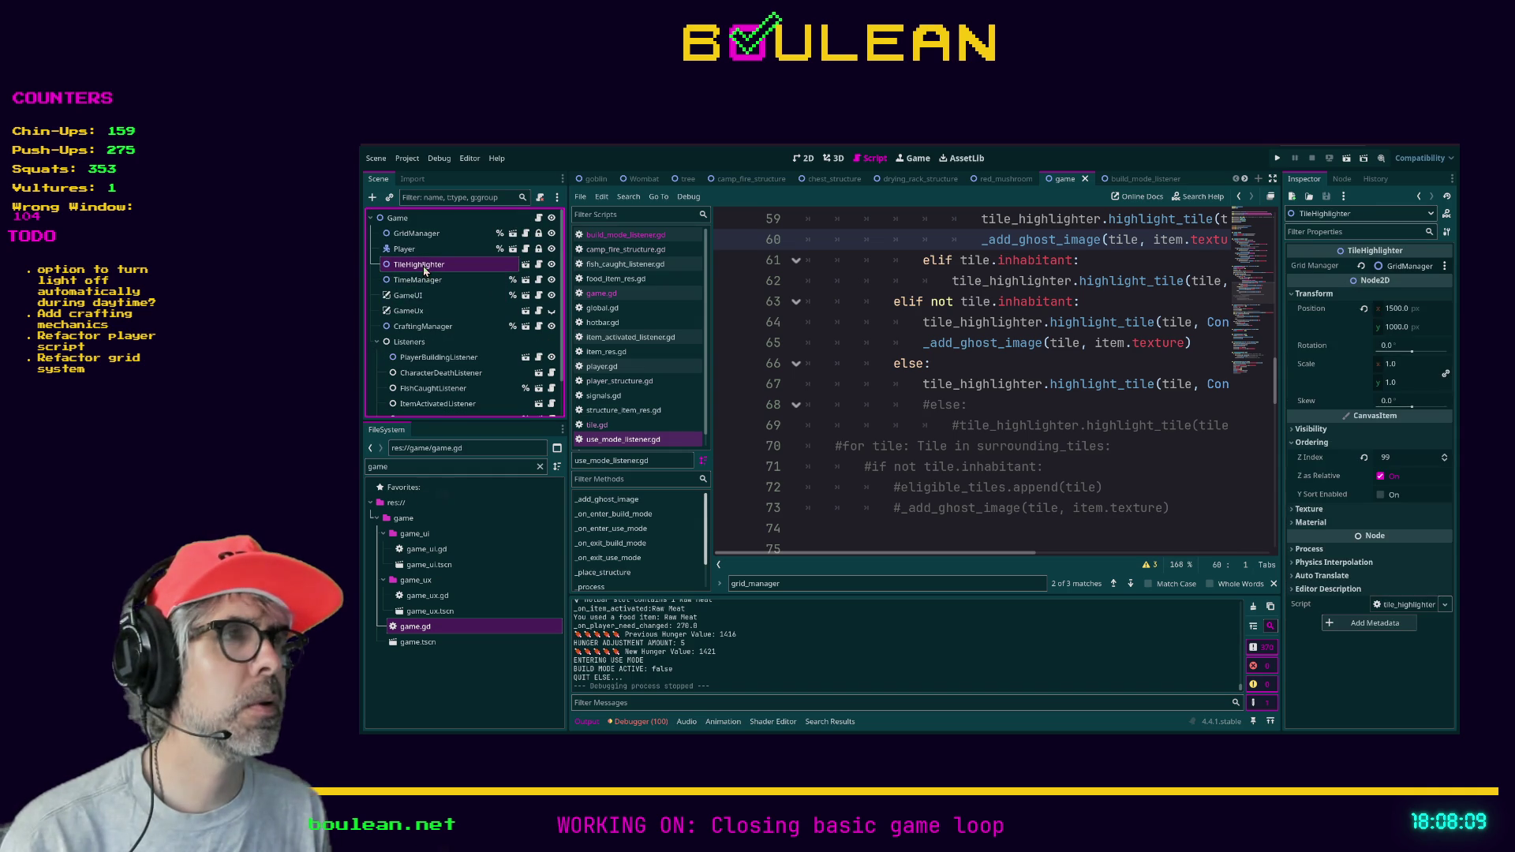
scroll(433, 293, "down", 2)
left_click(437, 408)
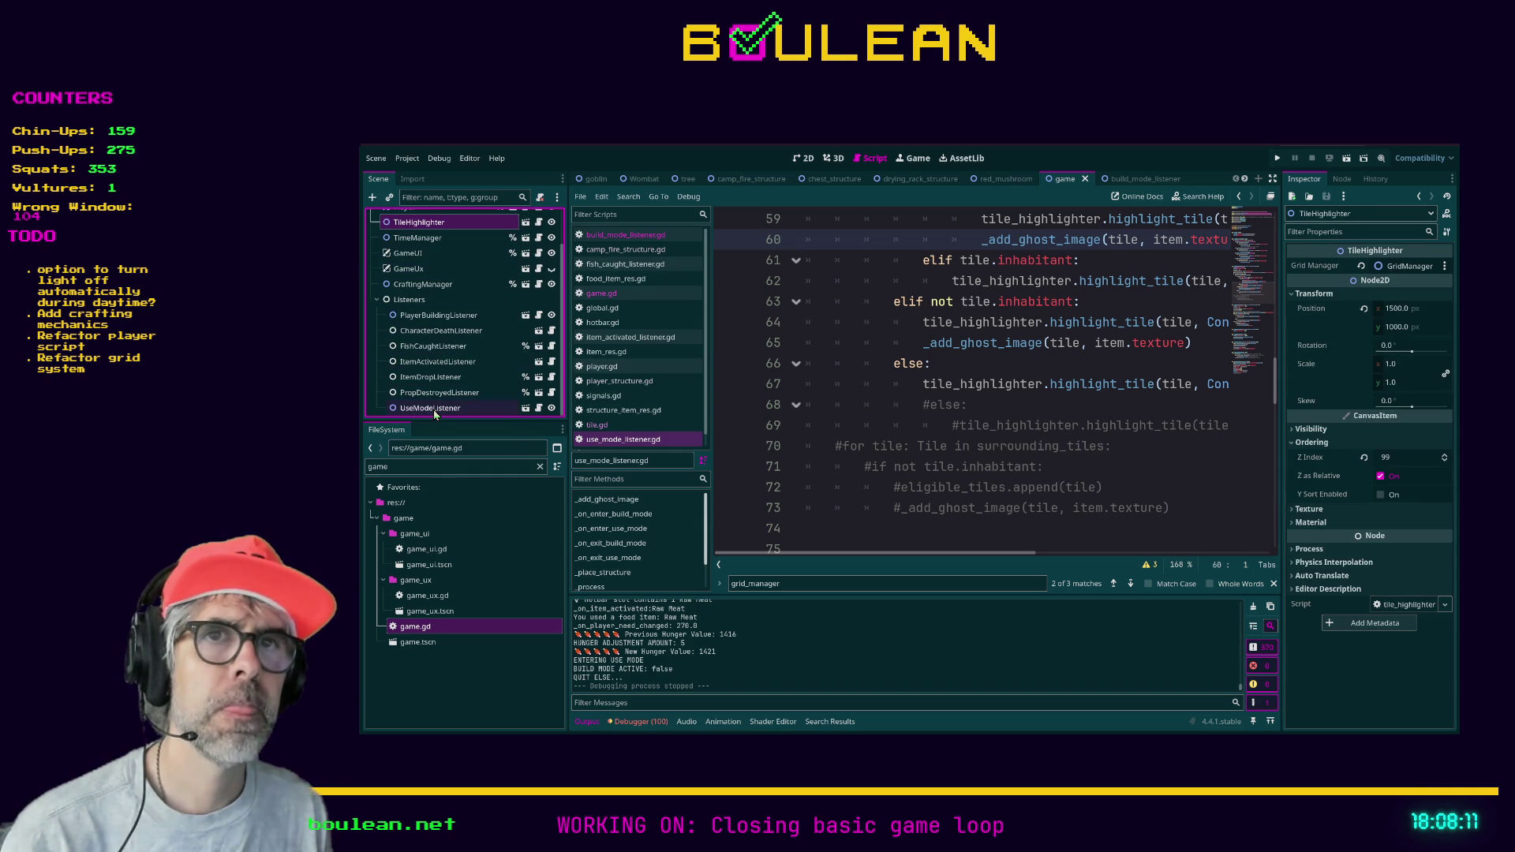
- Delete the commented-out leftover lines 68–74 so the loop ends at its else branch
left_click(927, 426)
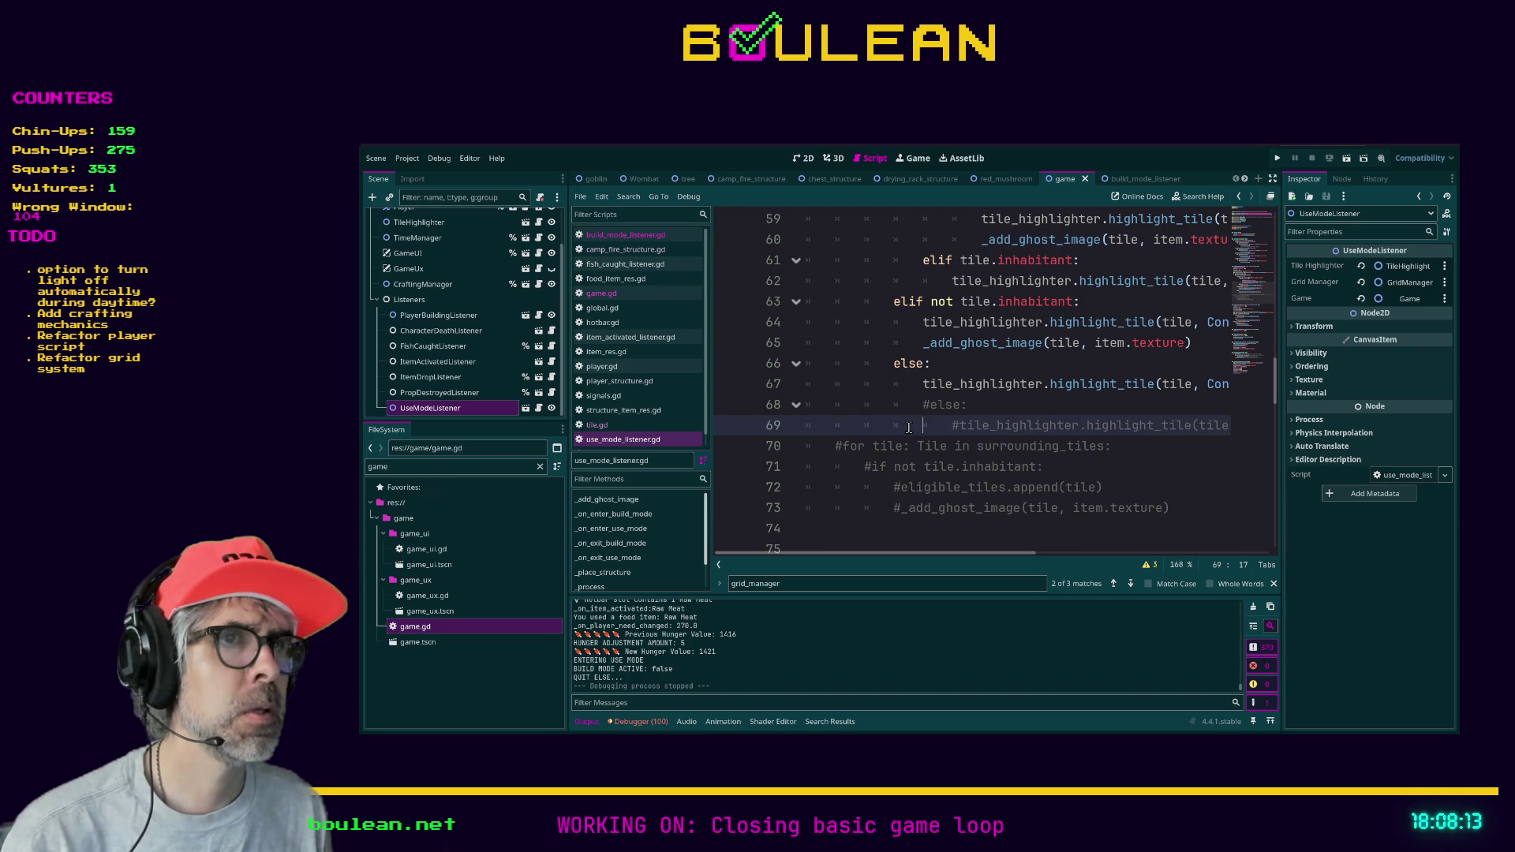
scroll(927, 426, "down", 2)
left_click(809, 404)
key("shift+Up")
key("shift+Up")
key("shift+Up")
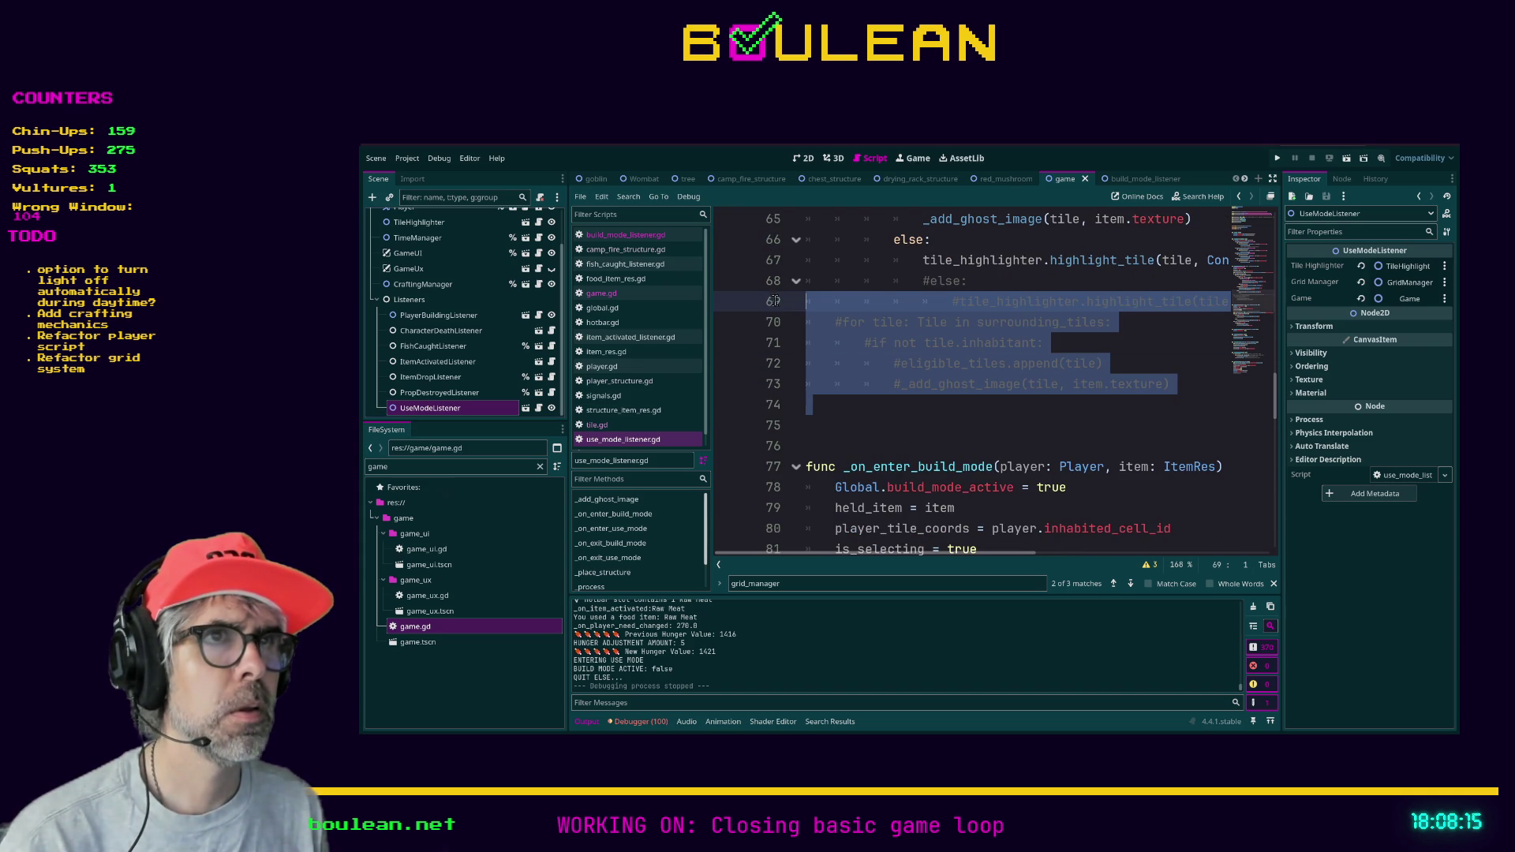
key("ctrl+shift+k")
scroll(887, 369, "up", 2)
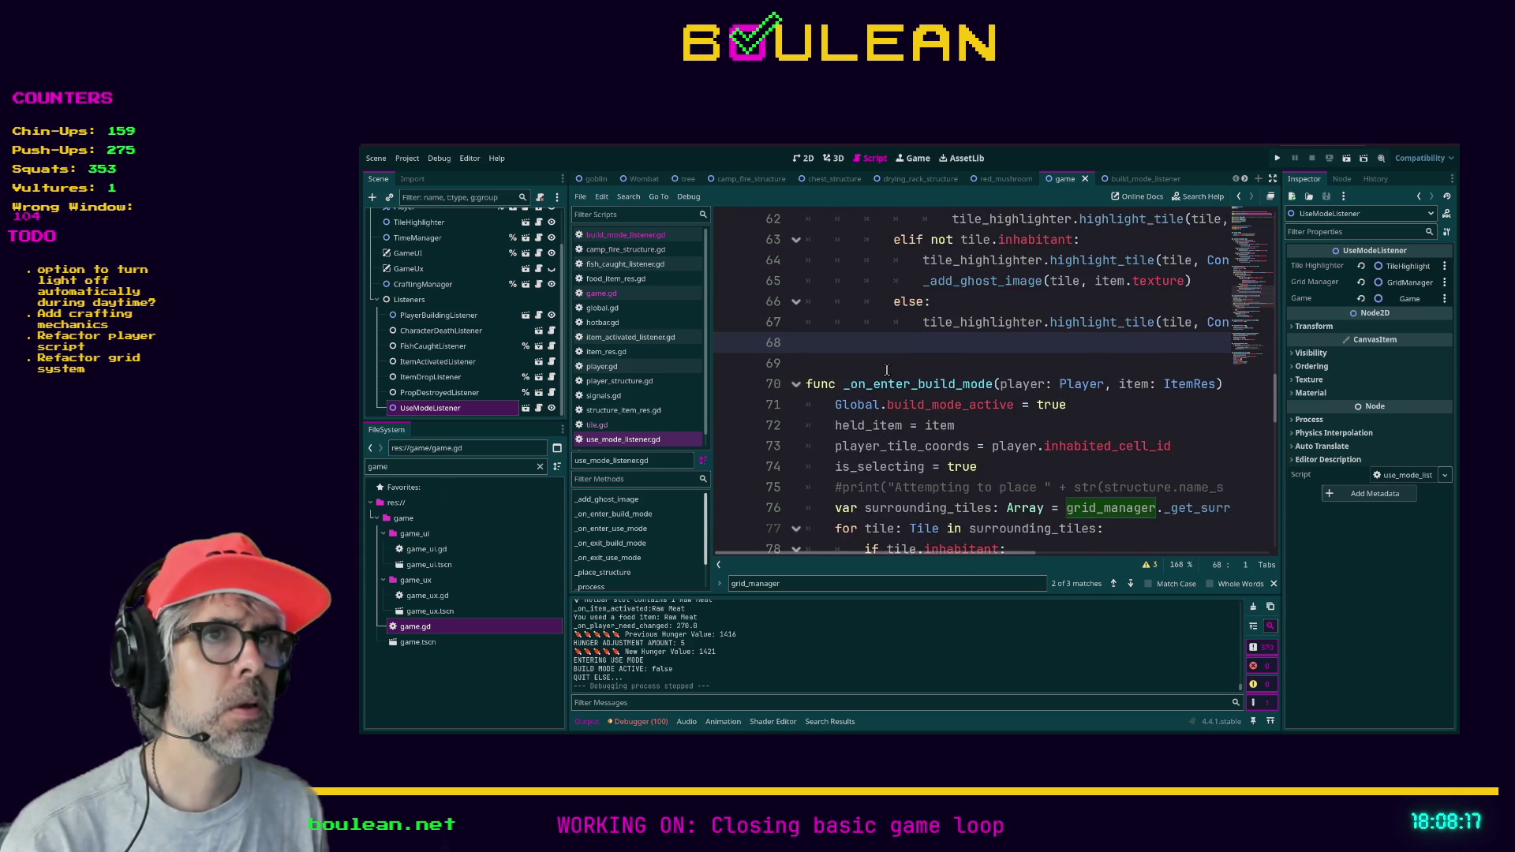
left_click(865, 384)
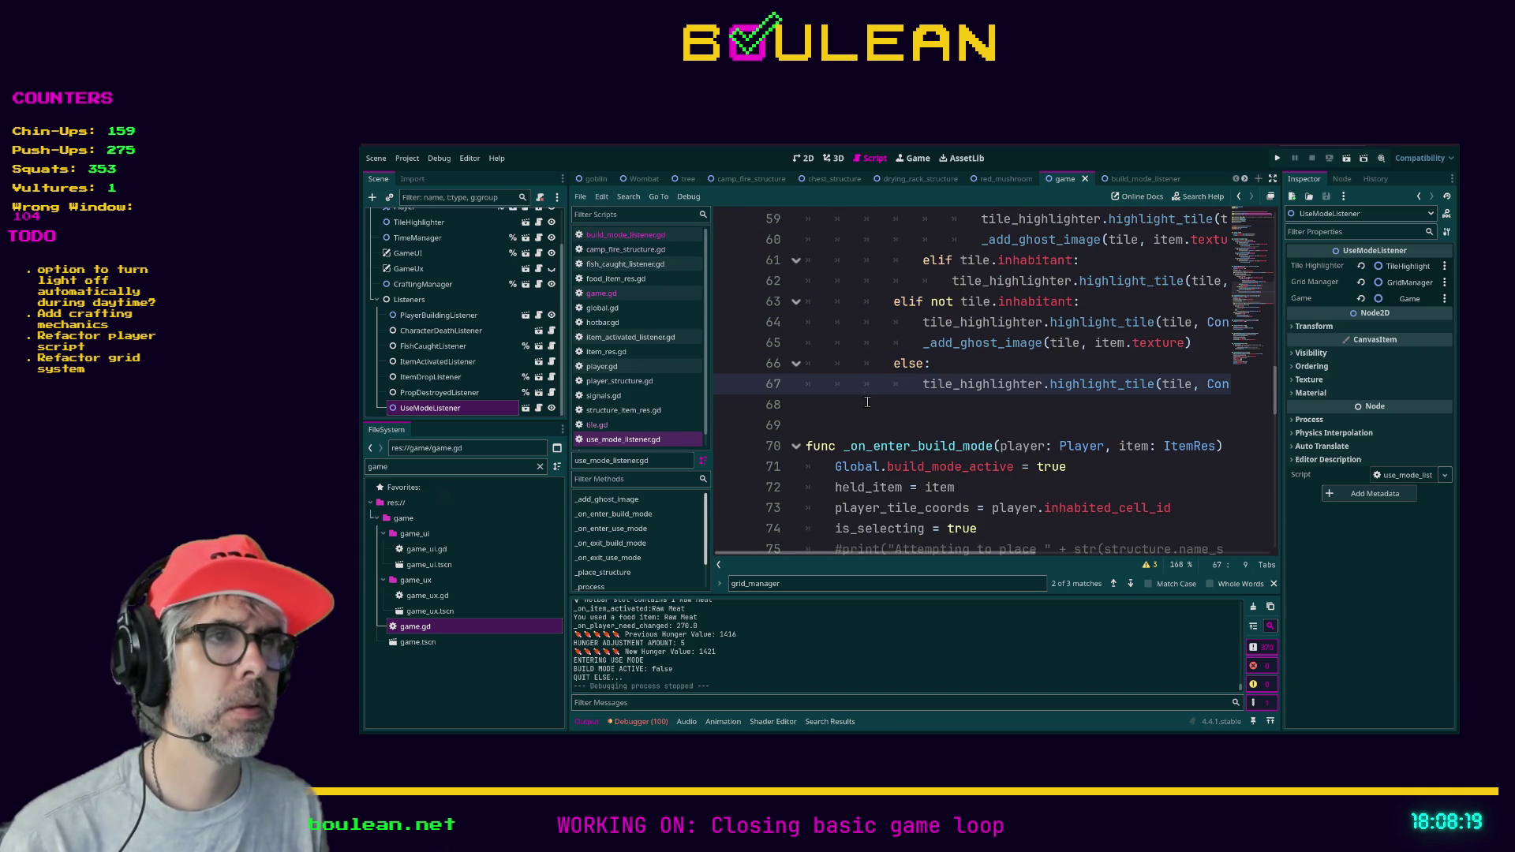
scroll(865, 391, "up", 1)
left_click(452, 465)
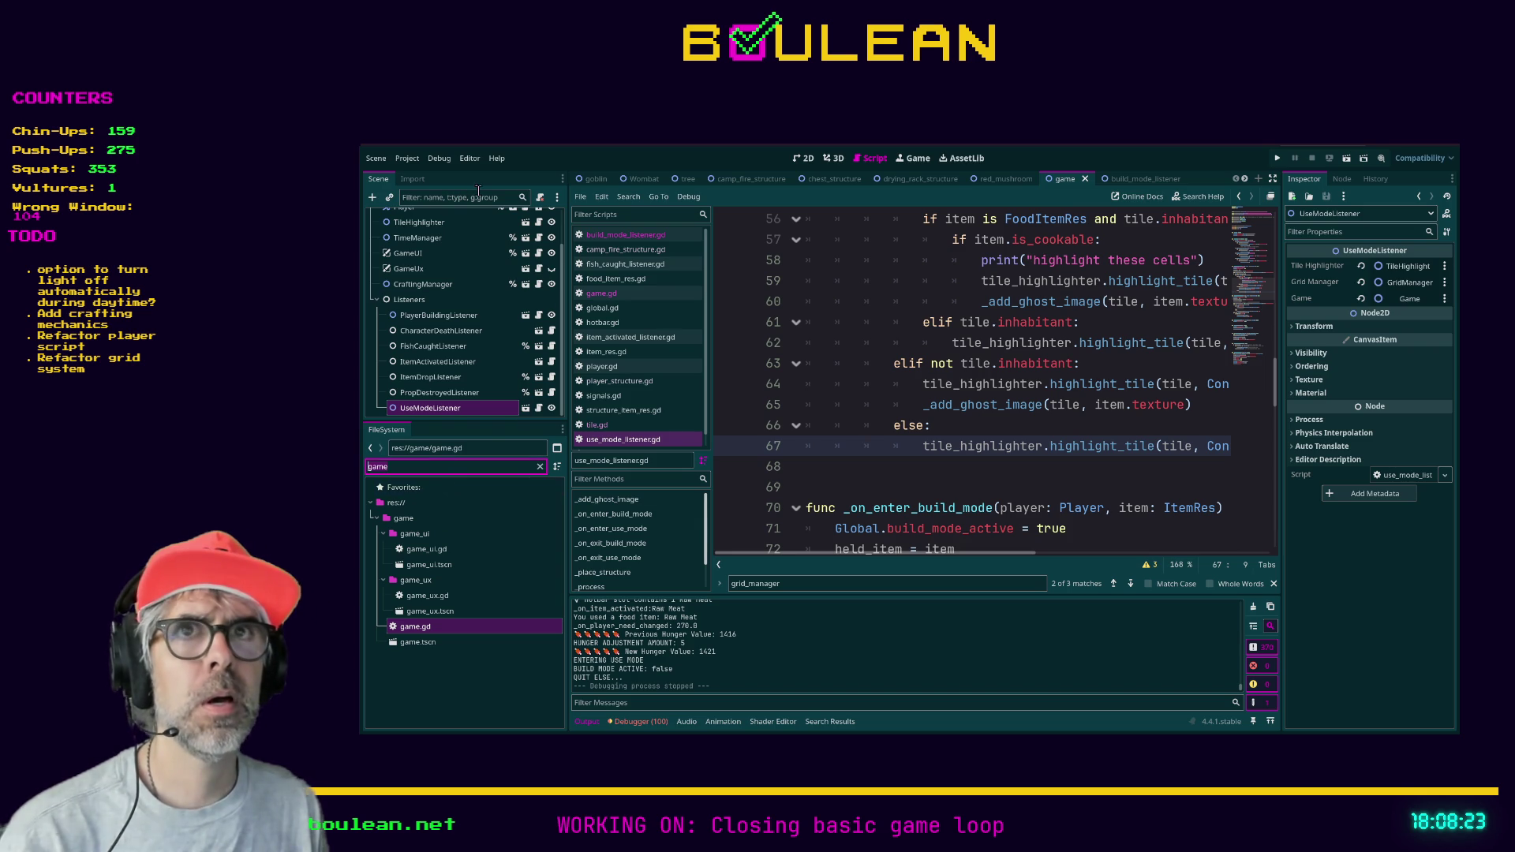
scroll(443, 217, "up", 2)
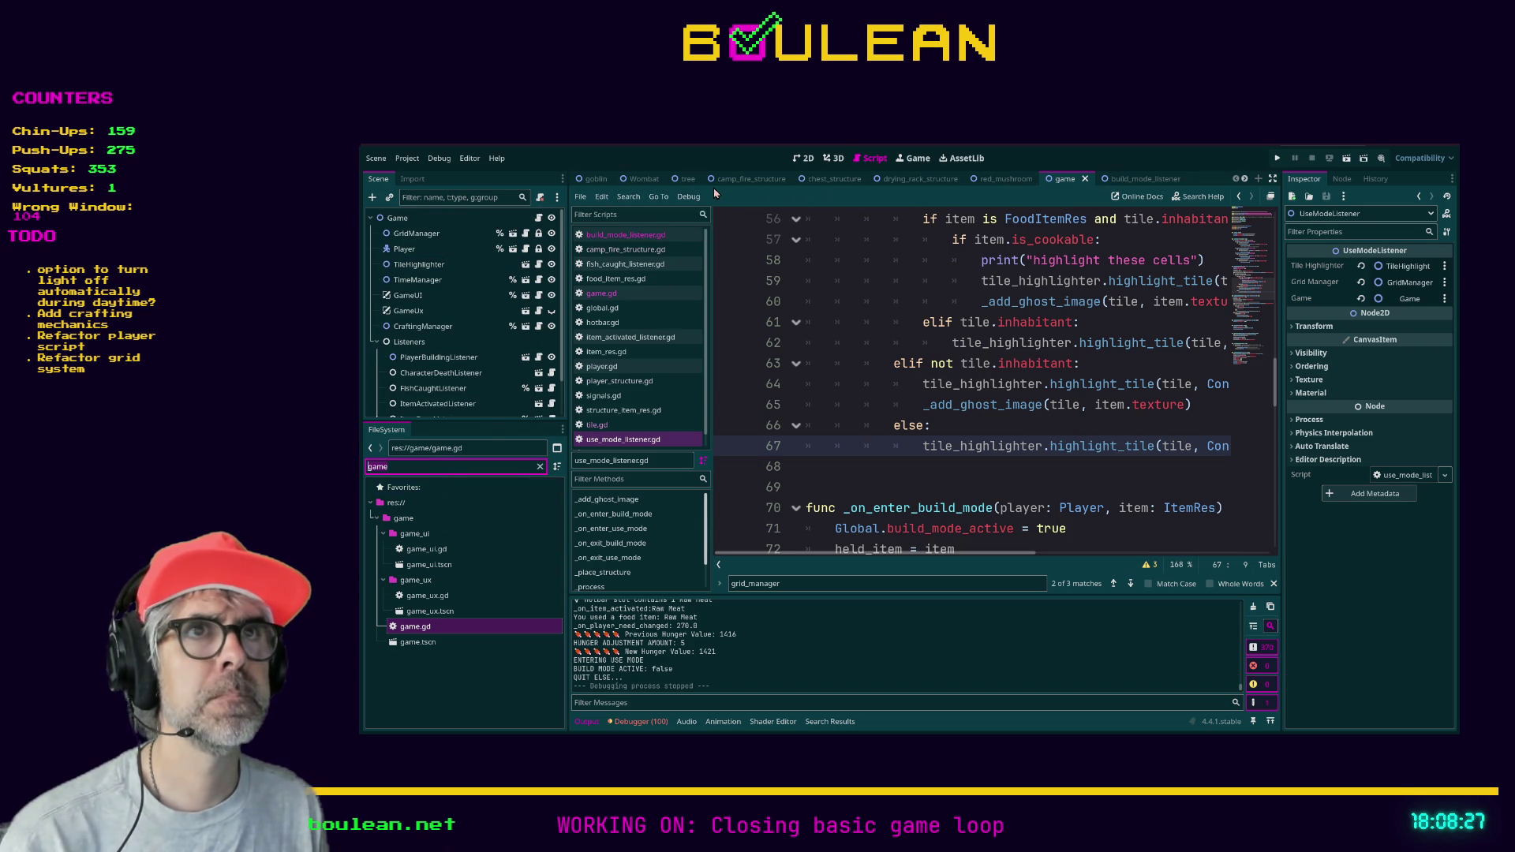
- Open the camp fire structure scene and select its CampFireStructure root node
left_click(750, 178)
left_click(440, 231)
left_click(438, 220)
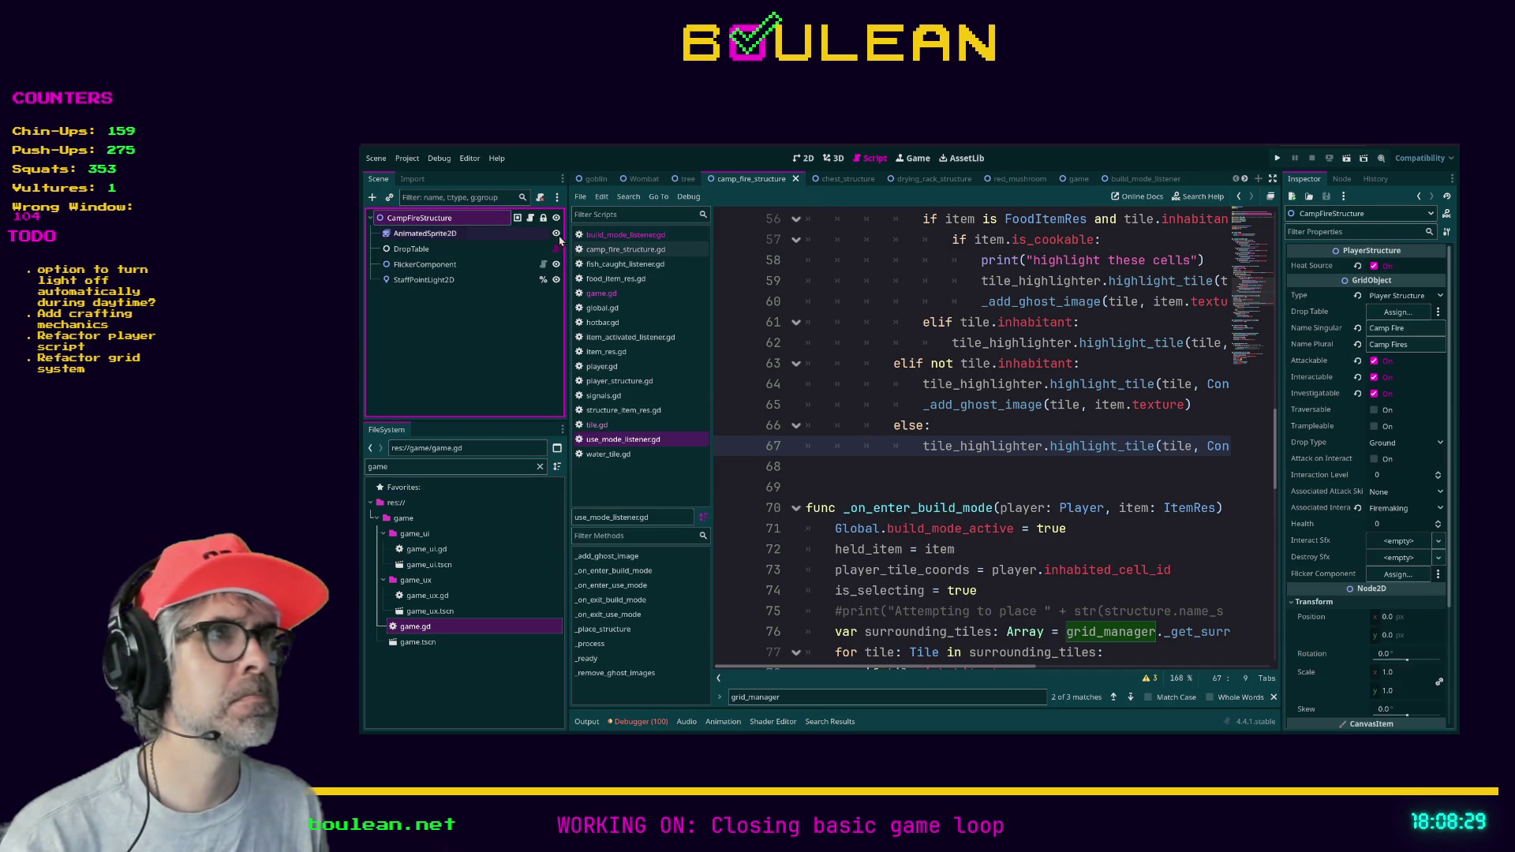
- Filter FileSystem for 'meat', inspect raw_meat_item.tres, then save and launch the game
left_click(388, 466)
type("meat")
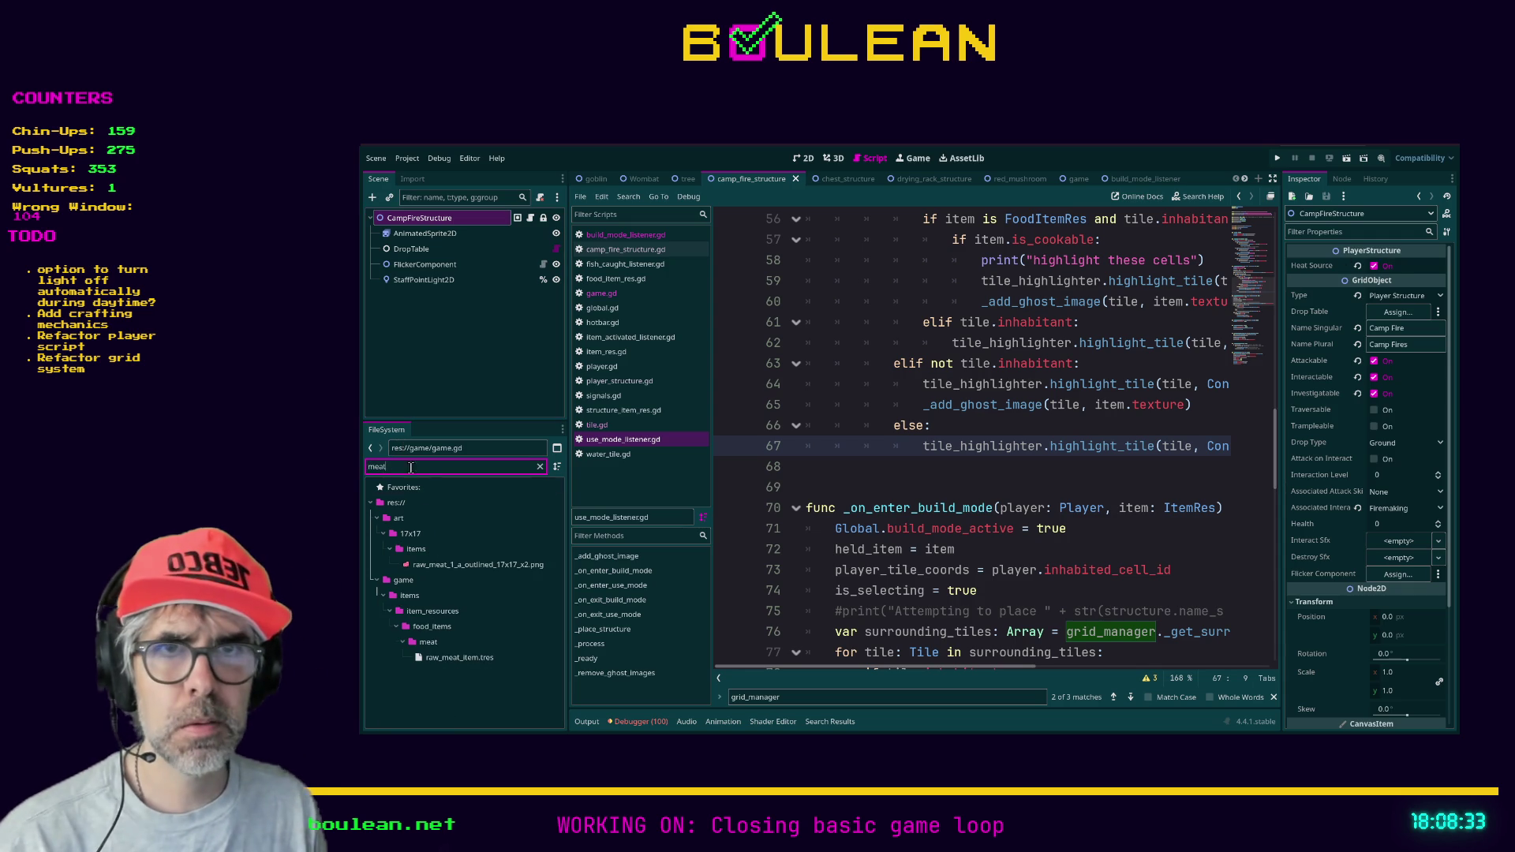
left_click(428, 658)
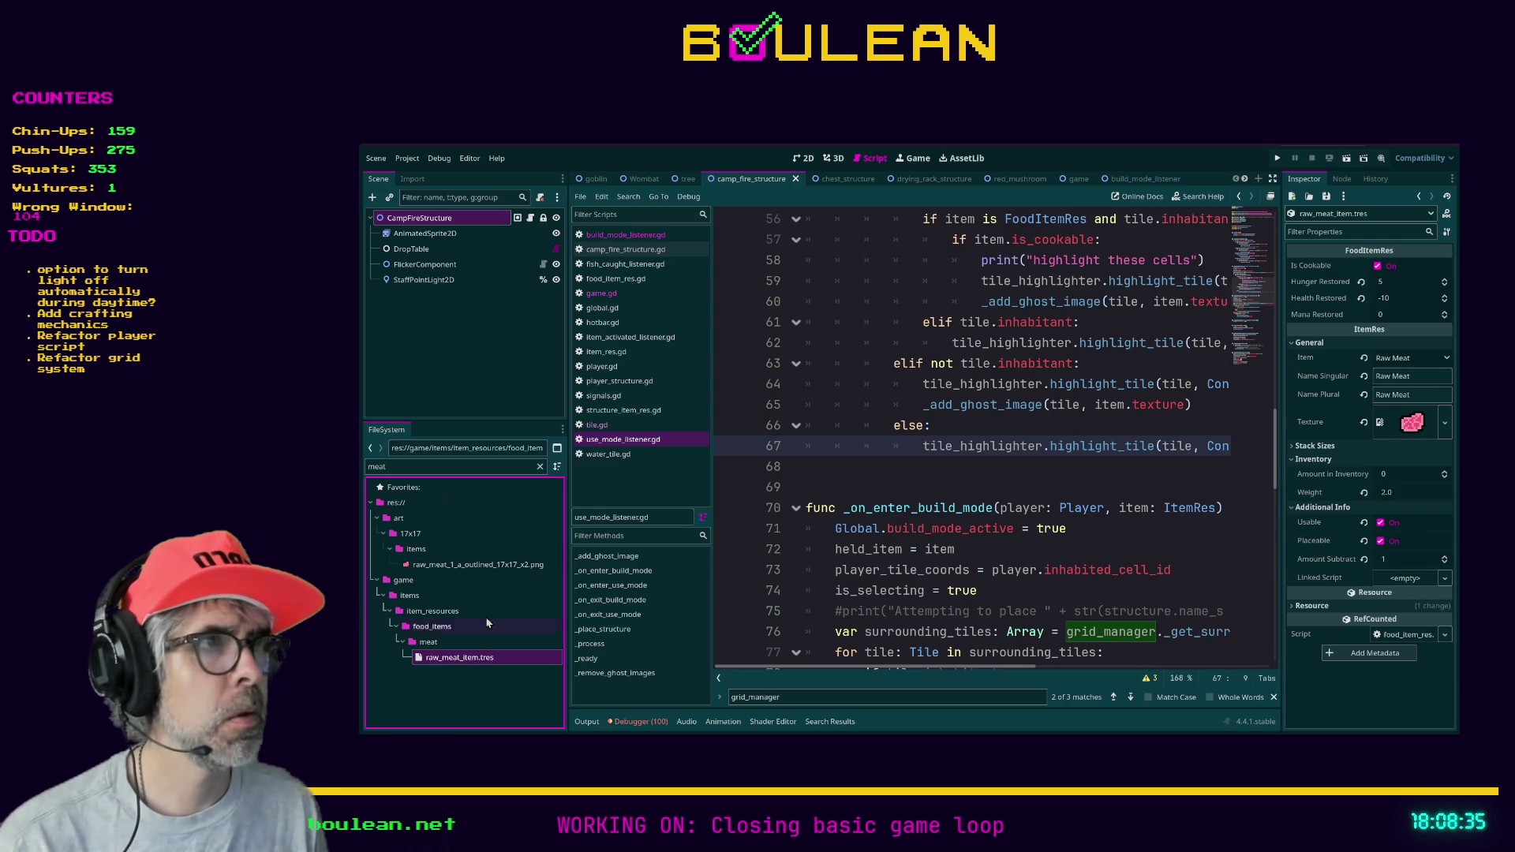
left_click(1018, 418)
key("ctrl+s")
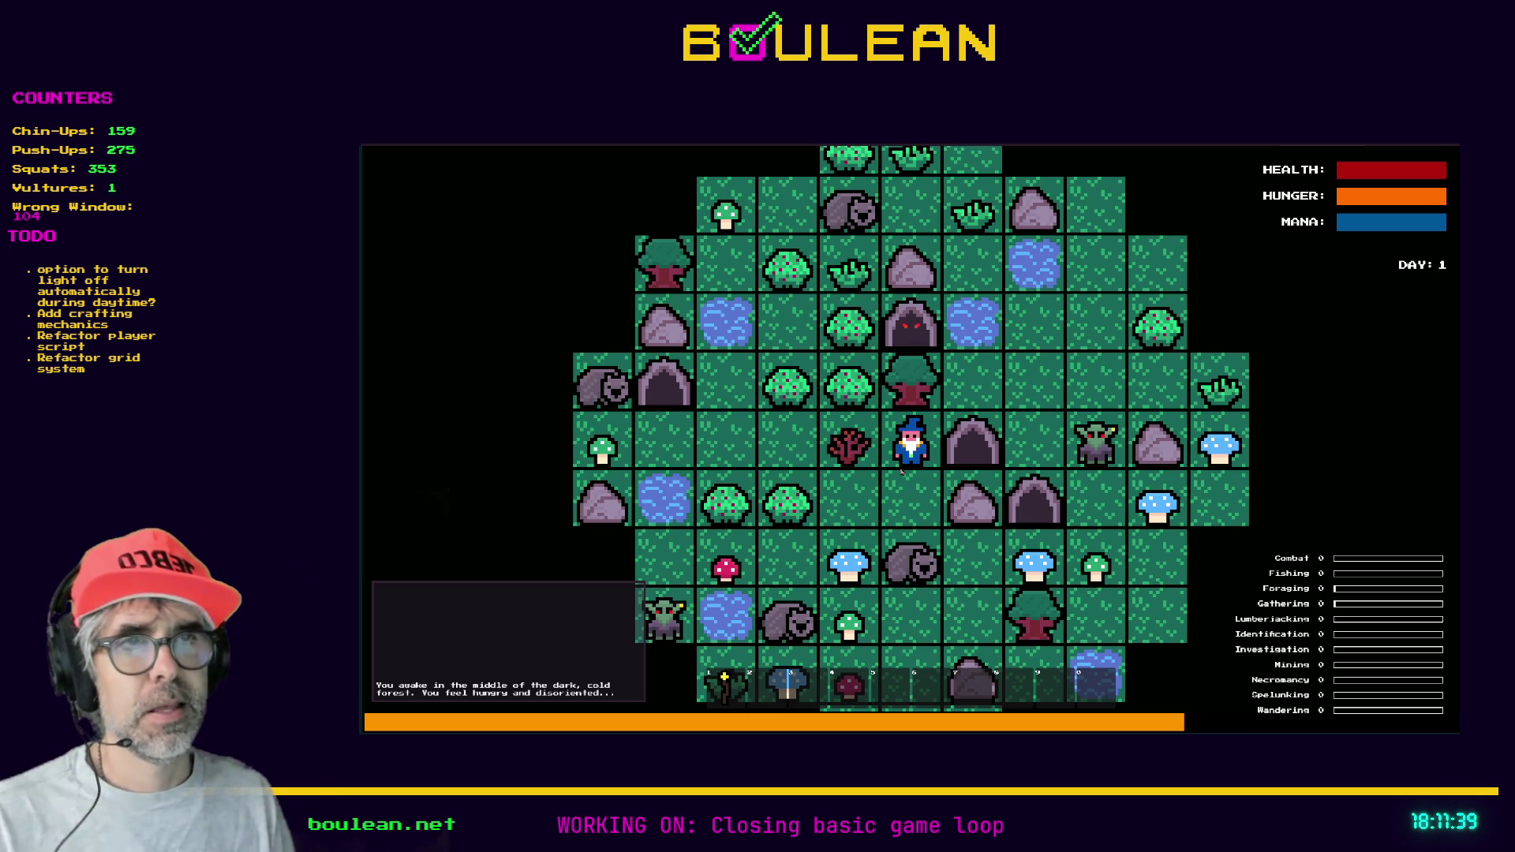
- Chop the sapling for a stick, walk two tiles left, and chop the berry bush
key("Left")
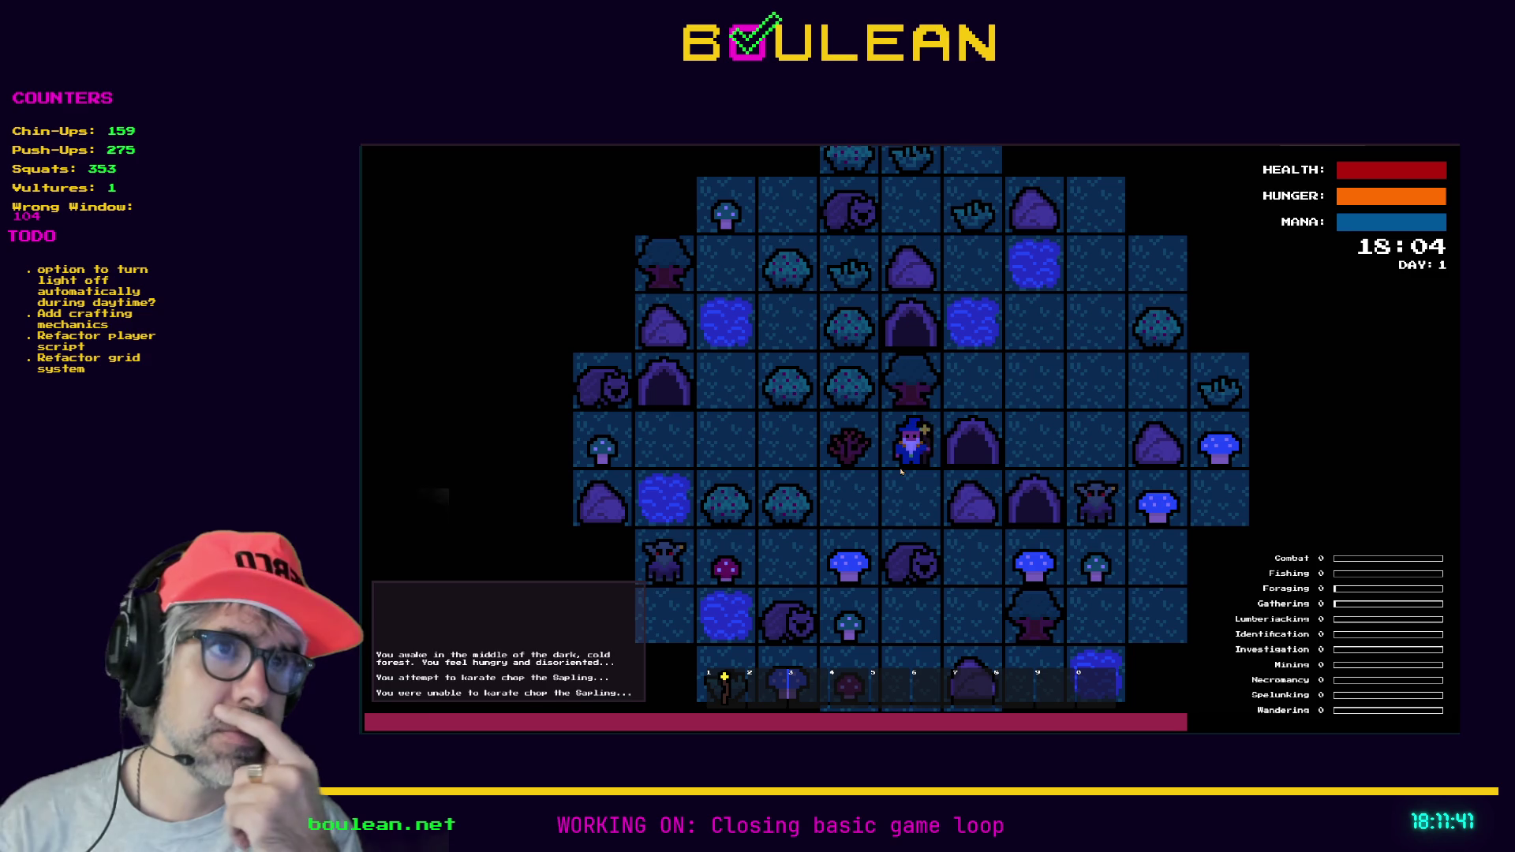
key("Left")
key("Left")
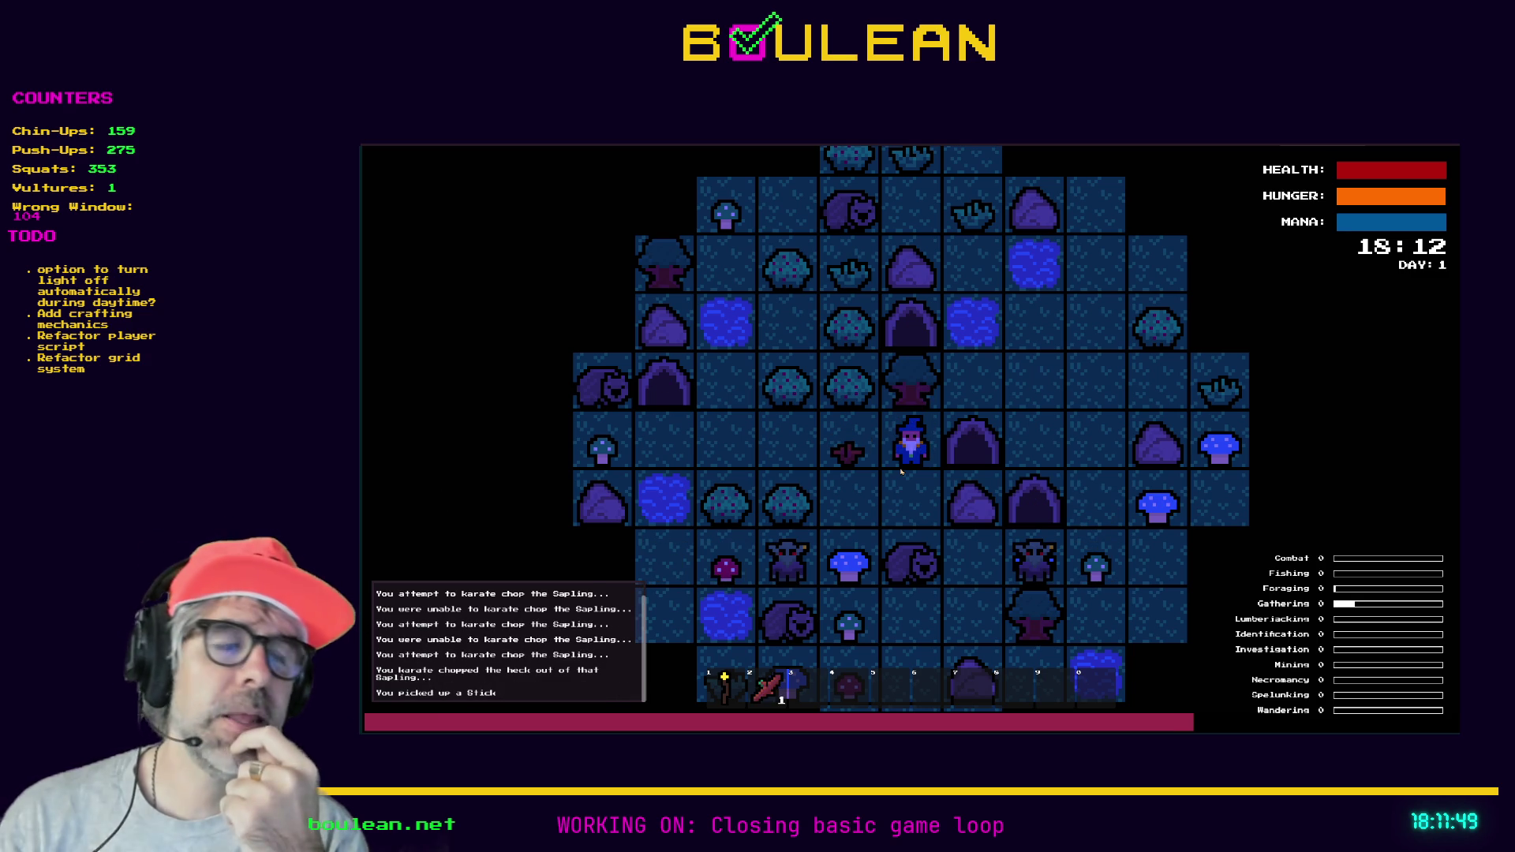
key("Left")
key("Left")
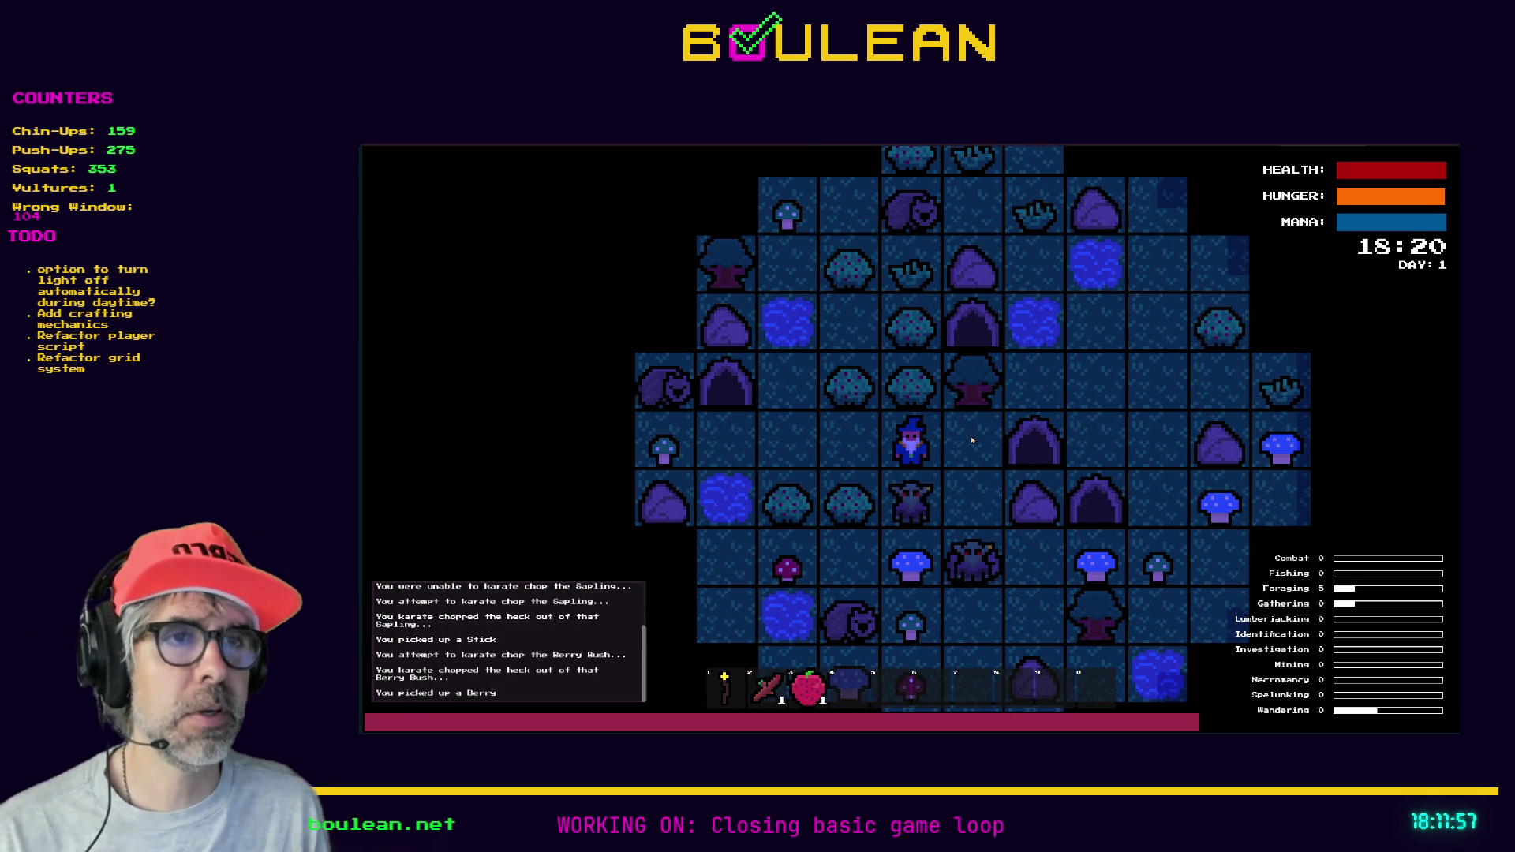
key("Left")
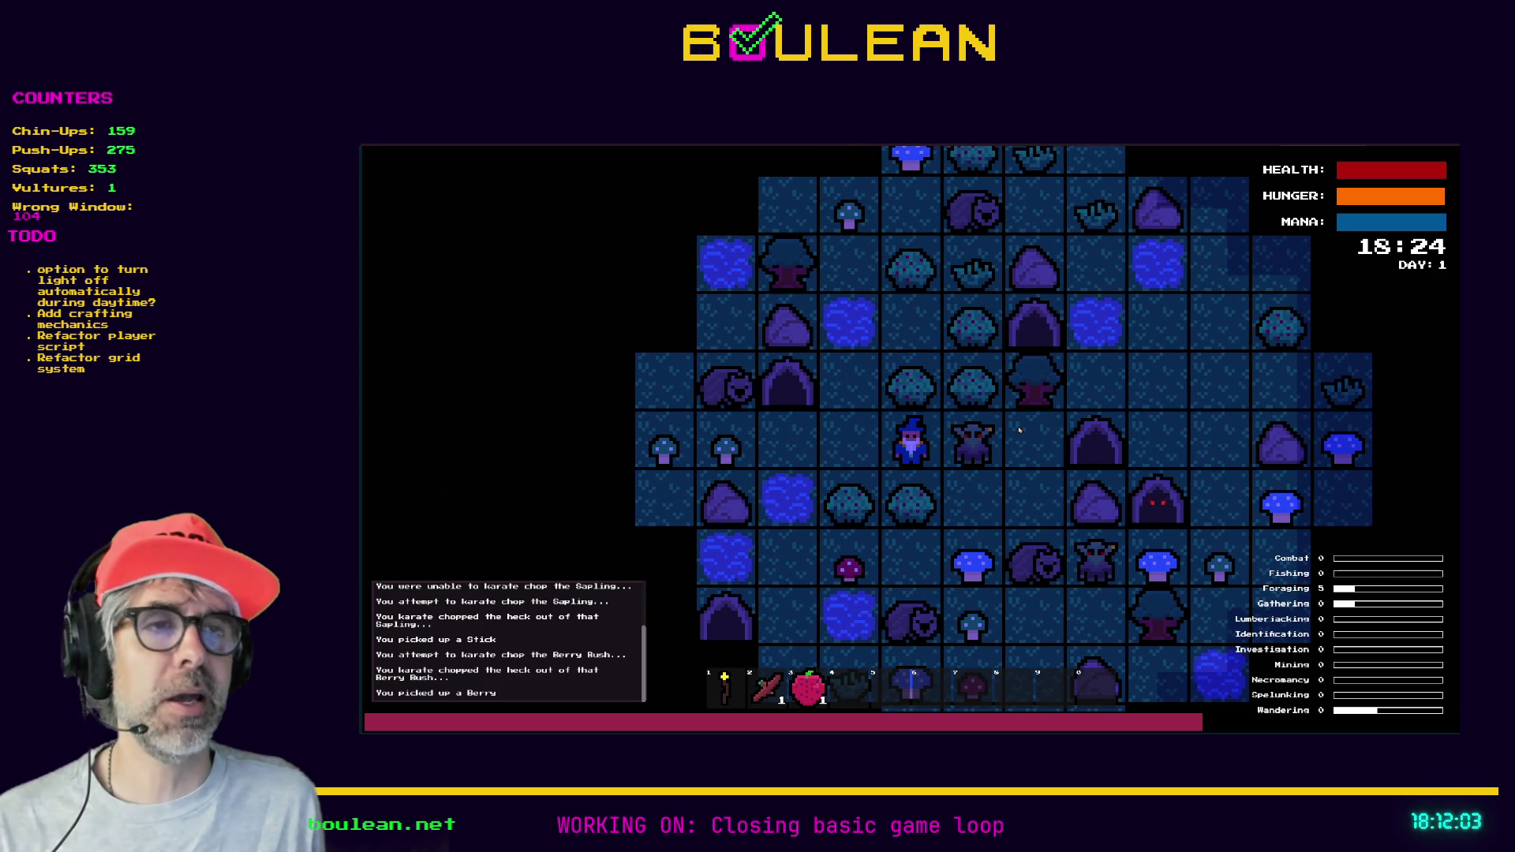
key("Up")
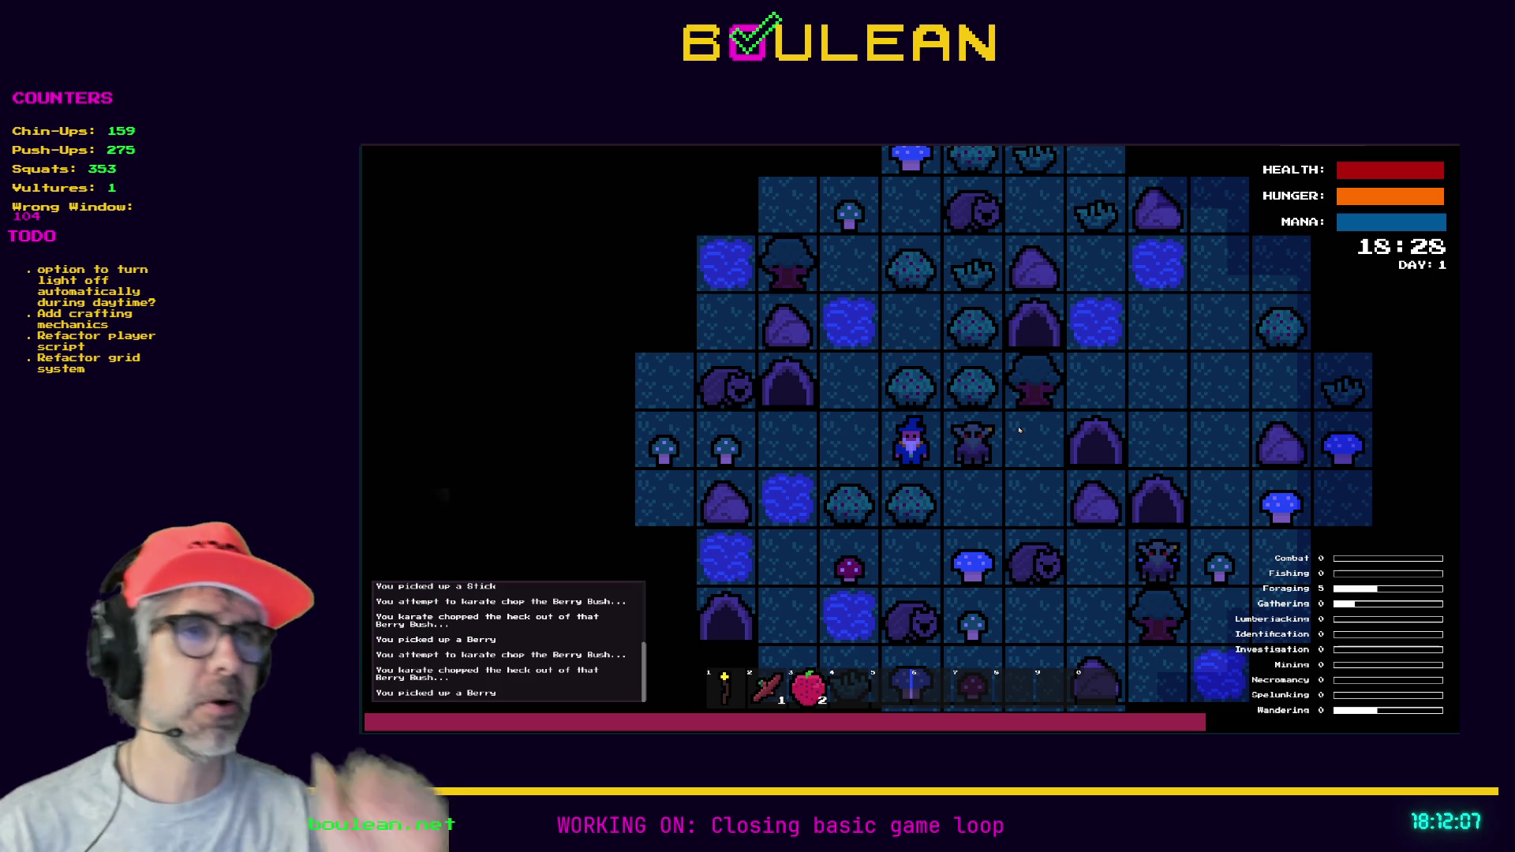
- Kill the goblin, smash its gravestone, and collect the dropped souls
key("Right")
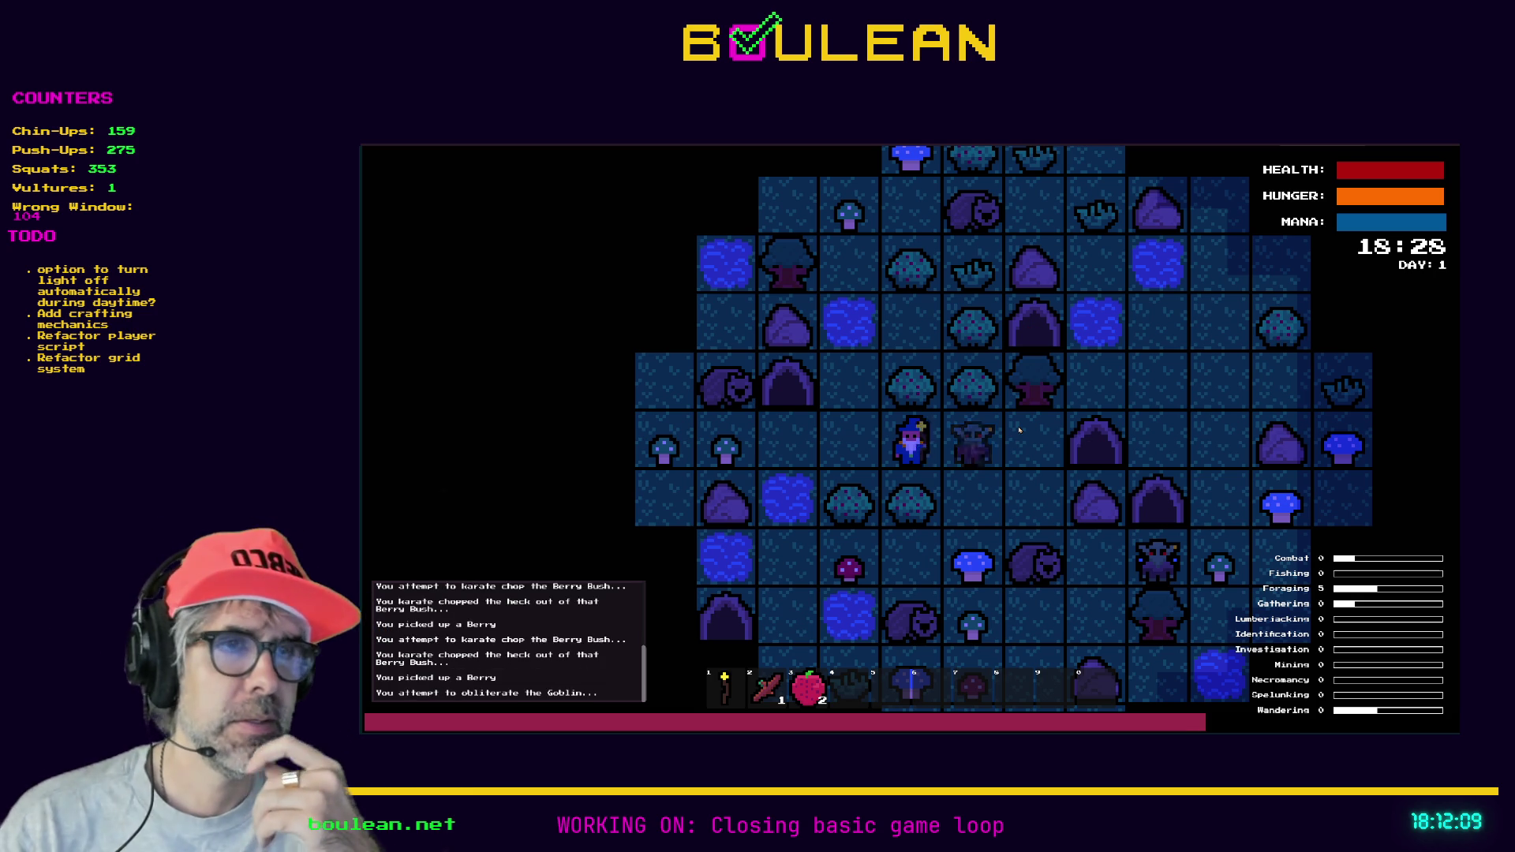
key("Right")
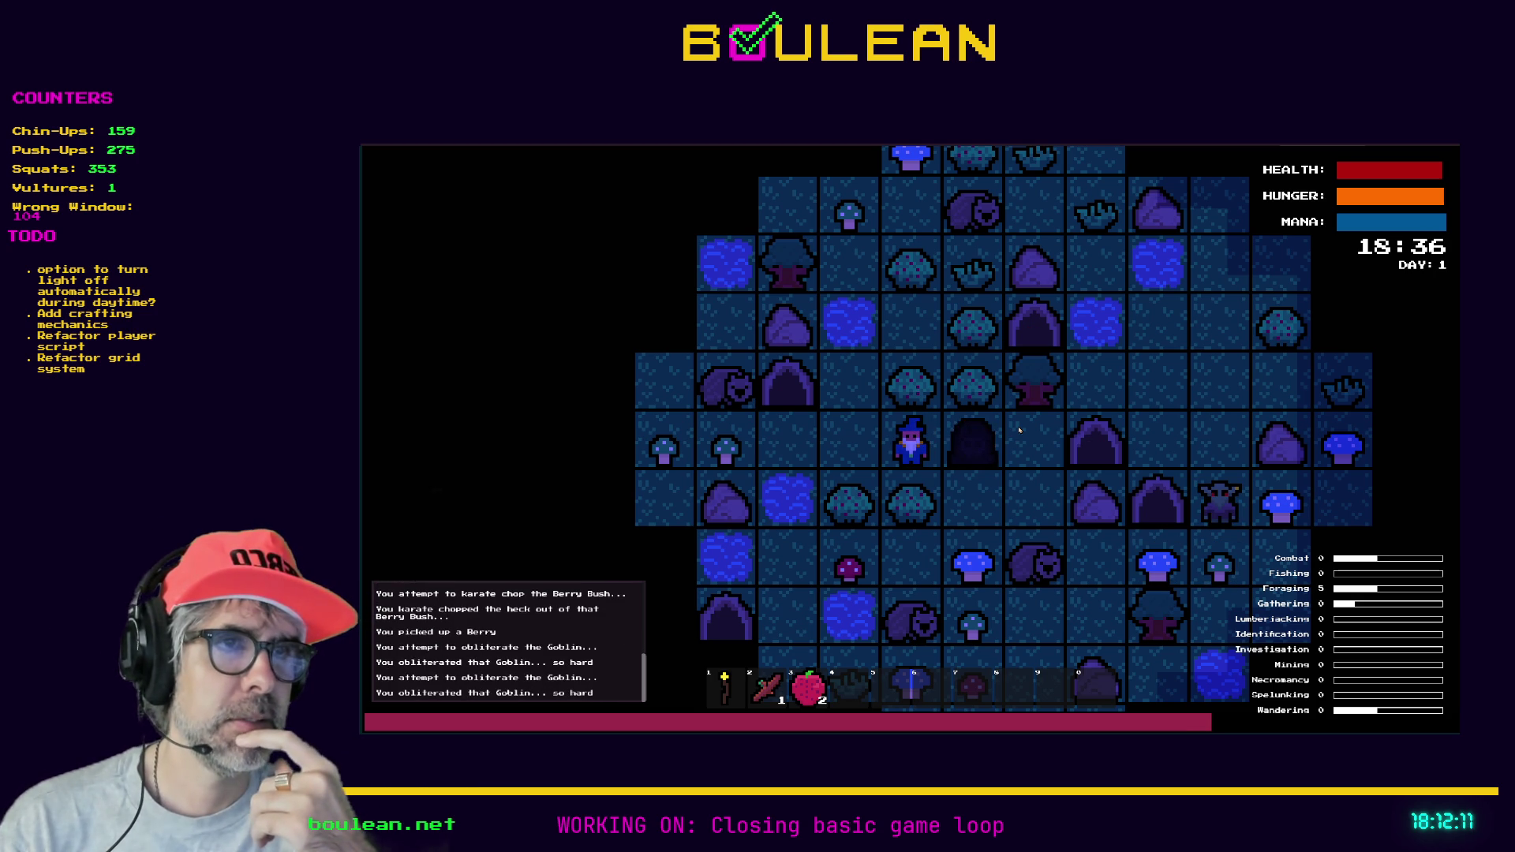
key("Right")
key("Right")
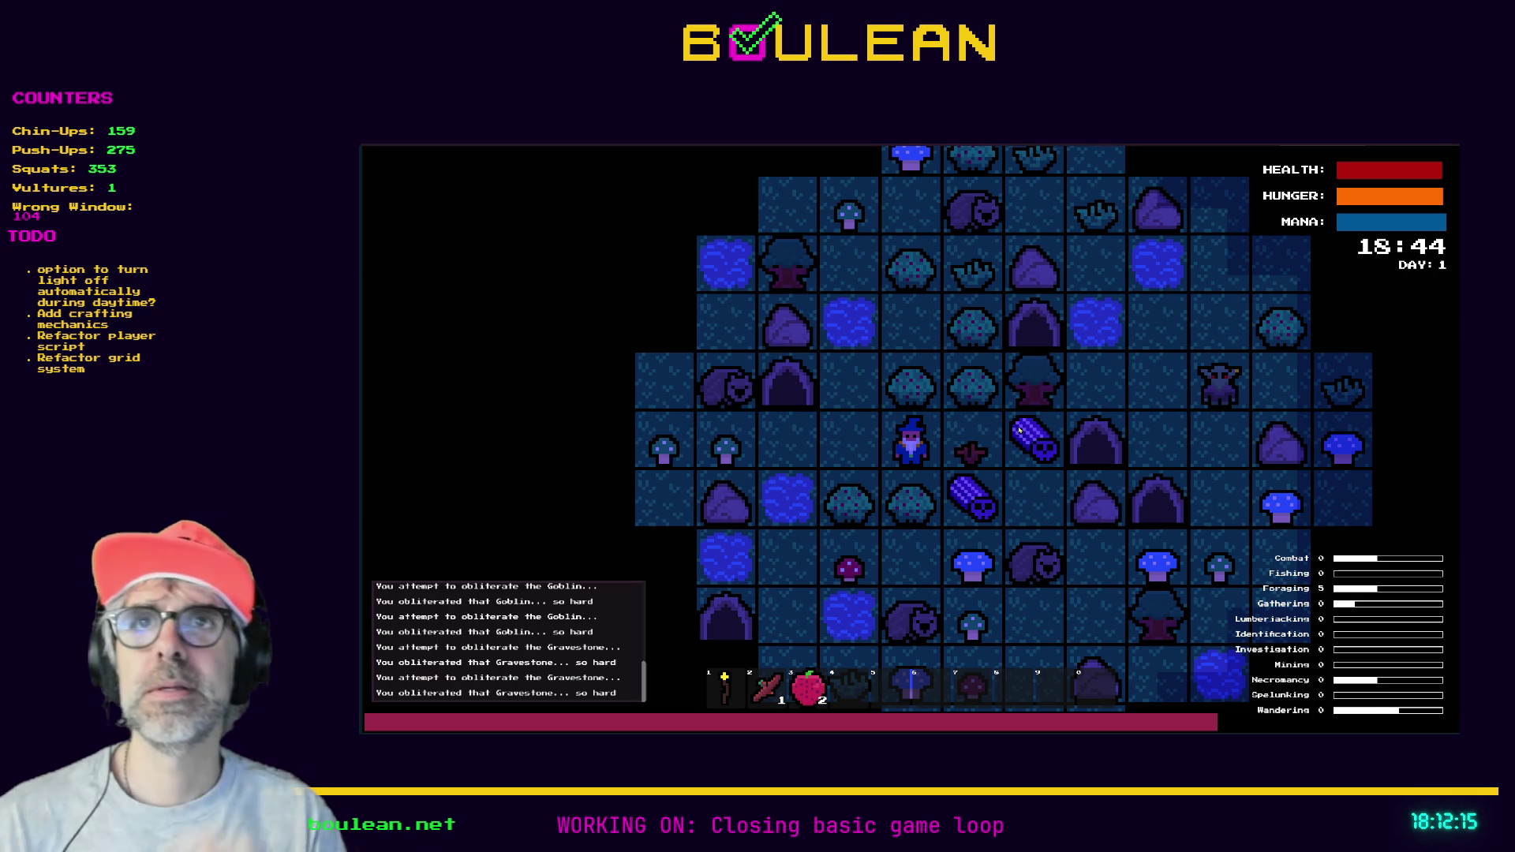
key("Right")
key("Down")
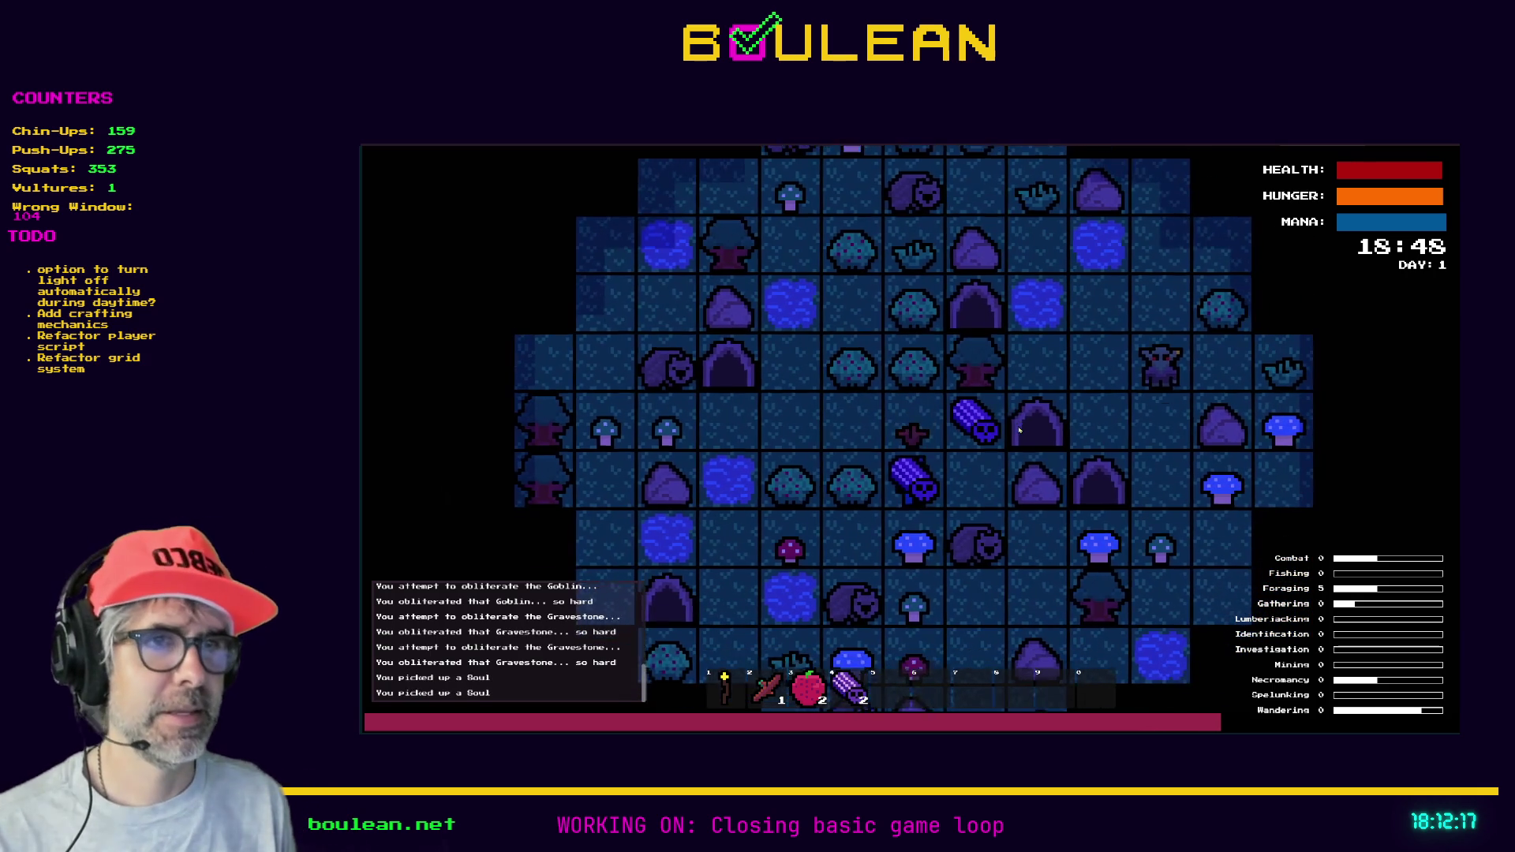
key("Right")
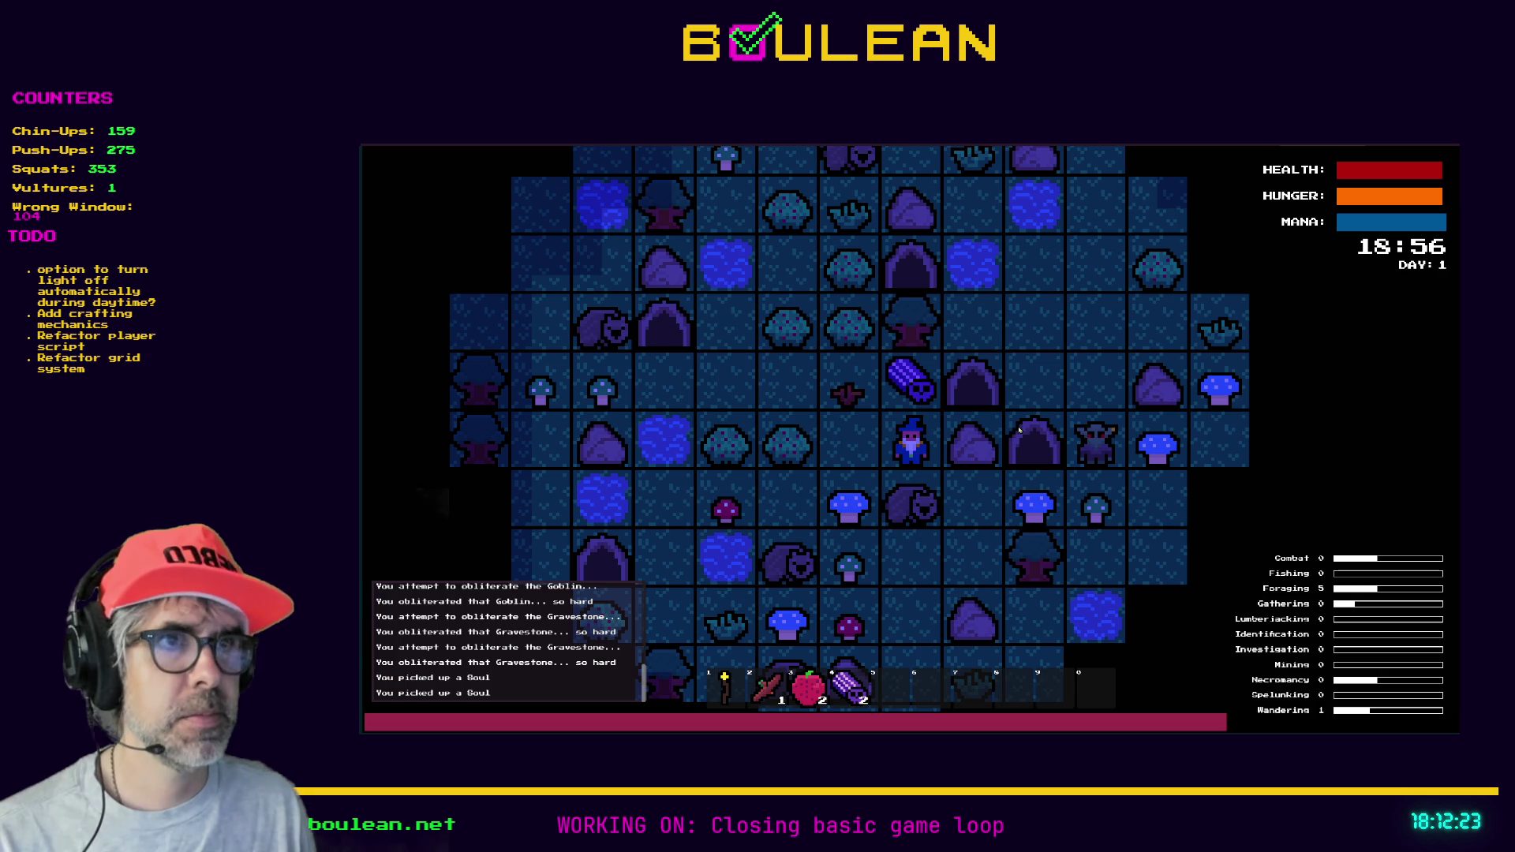
key("Up")
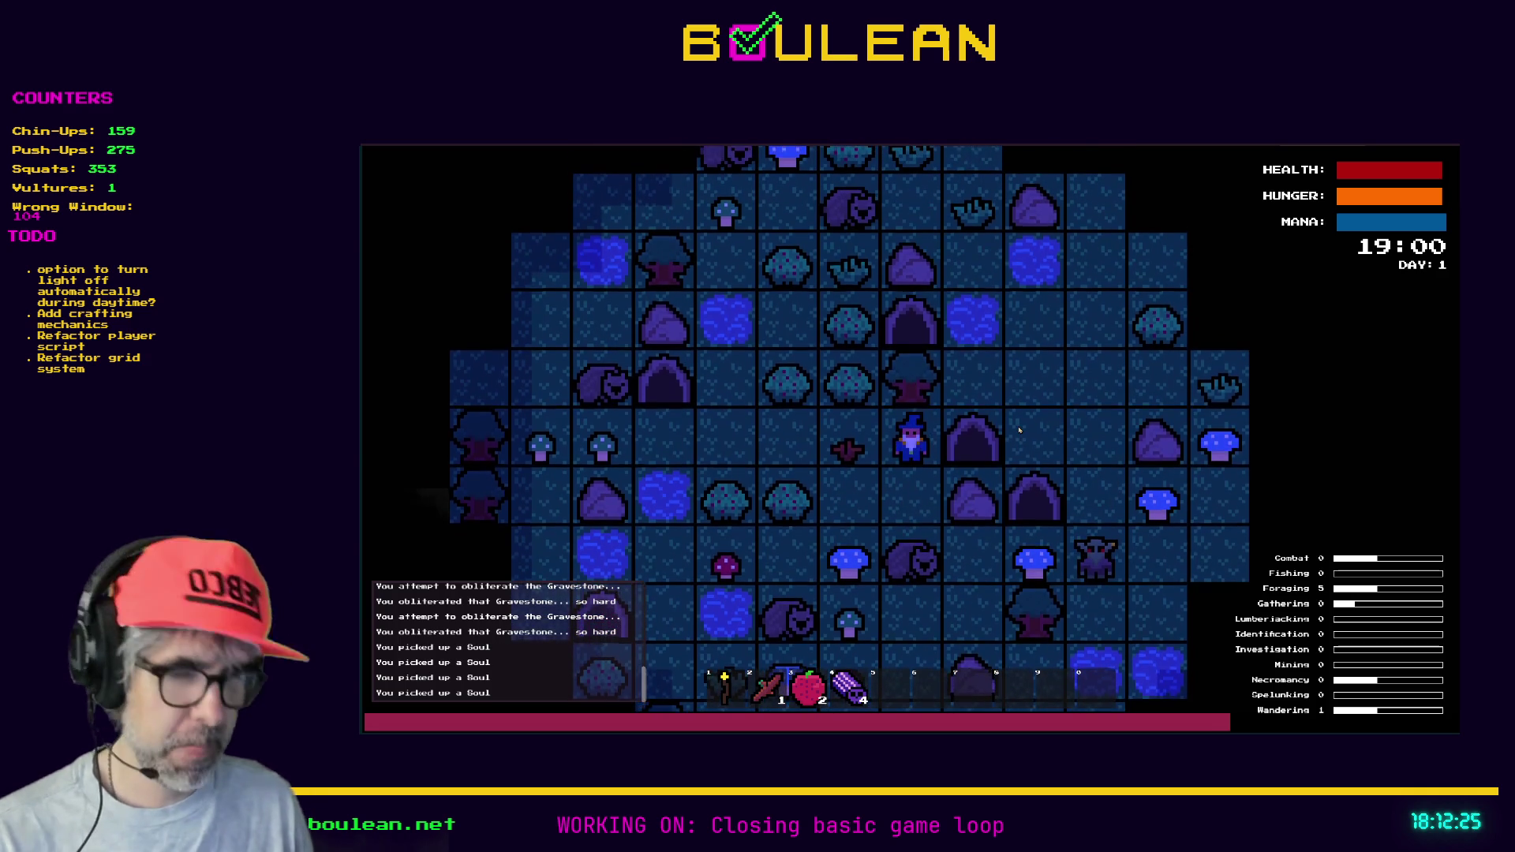
- Smite all goblins from the debug options panel, then move toward the wombat
key("grave")
key("Down")
key("Down")
key("Return")
key("Down")
key("Down")
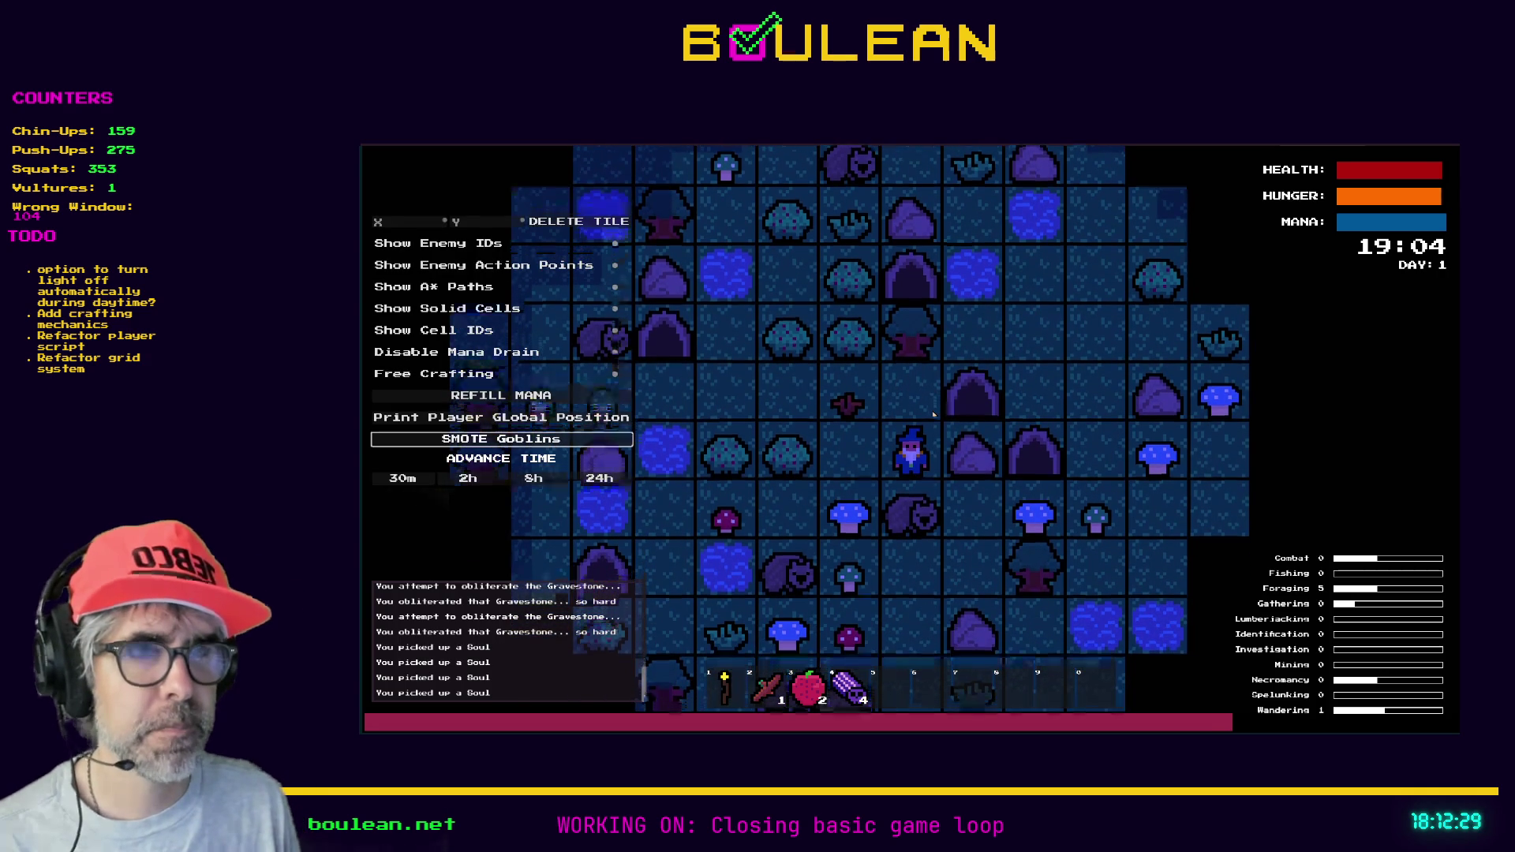
- Kill the wombat for Raw Meat, craft a Camp Fire, and hold it from hotbar slot 6
key("Down")
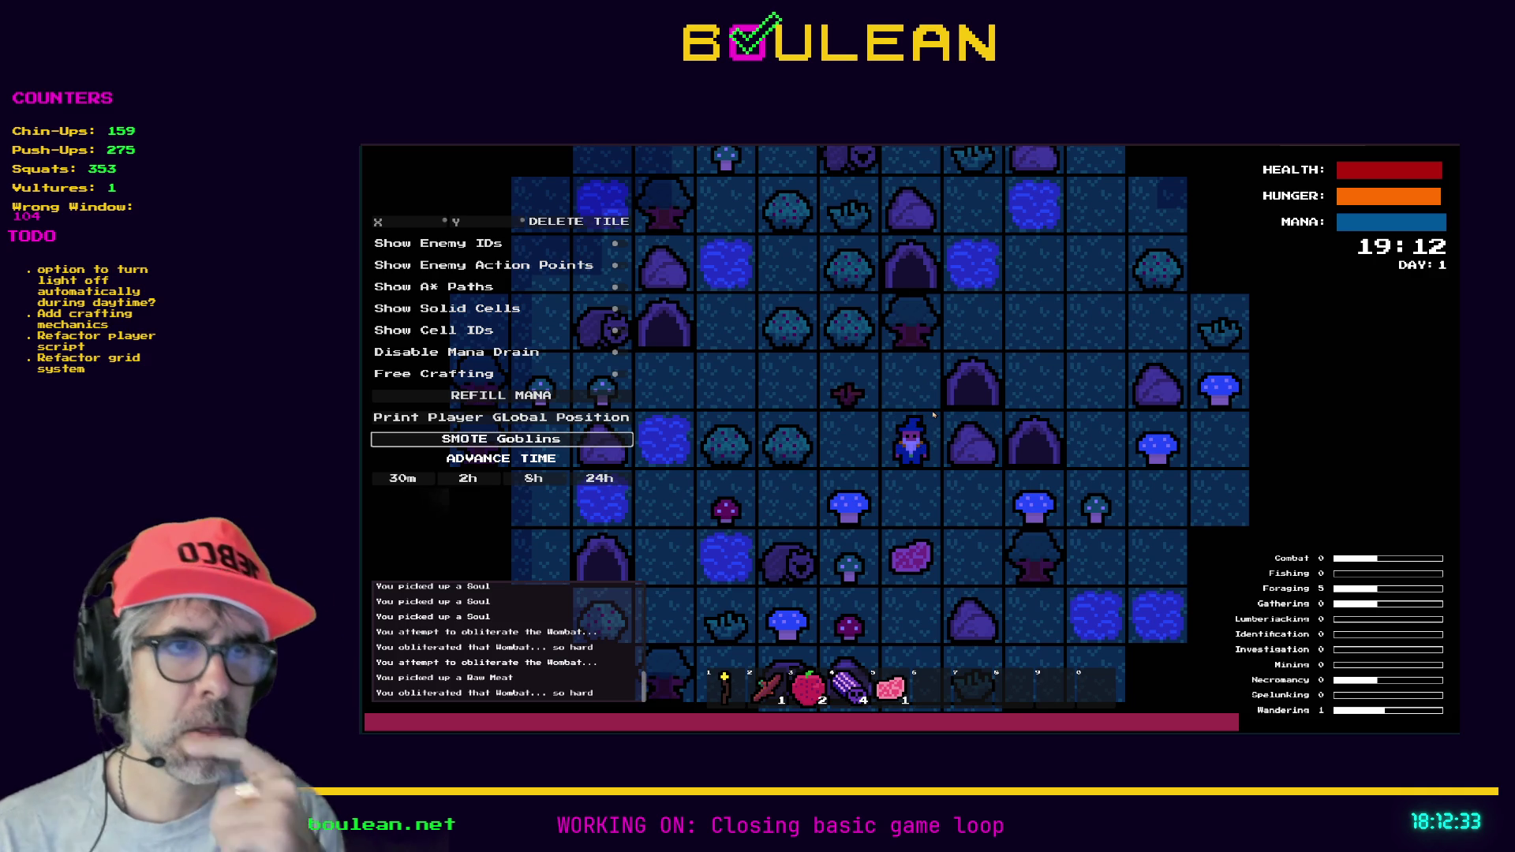
key("c")
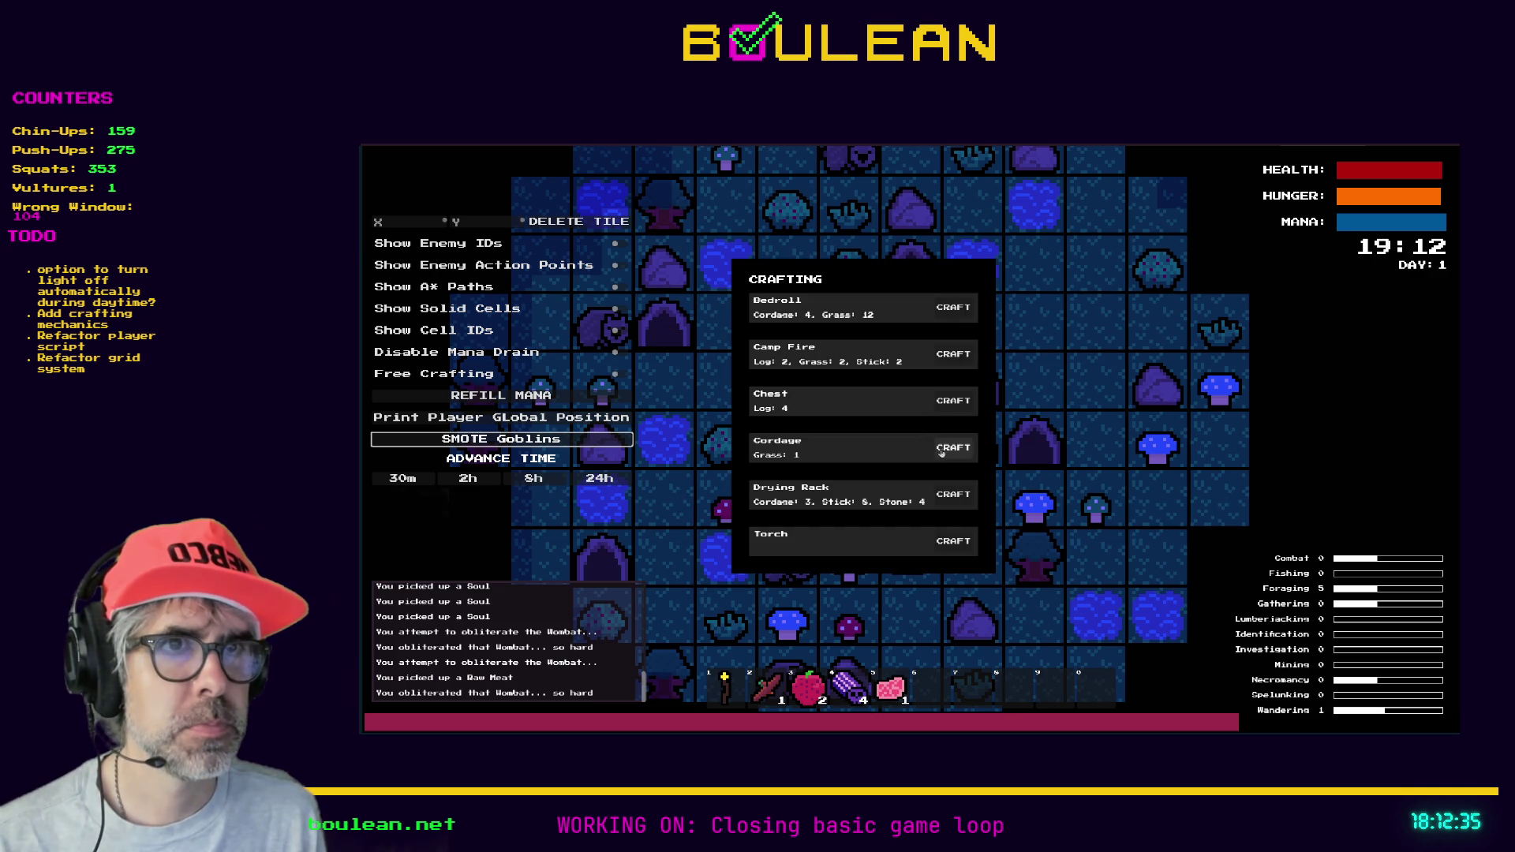
left_click(946, 357)
key("c")
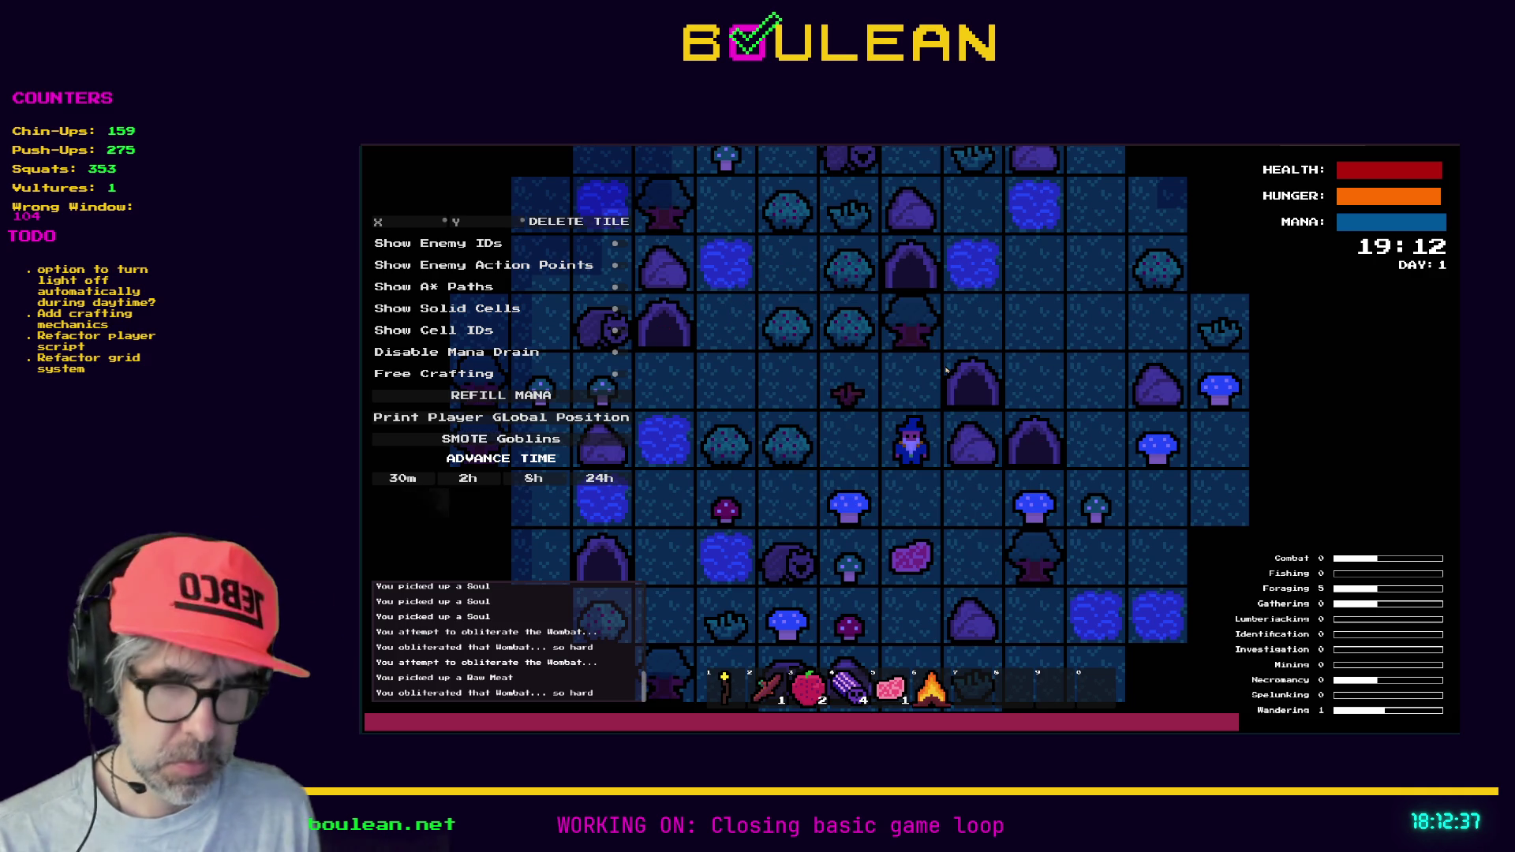
key("6")
scroll(895, 403, "up", 2)
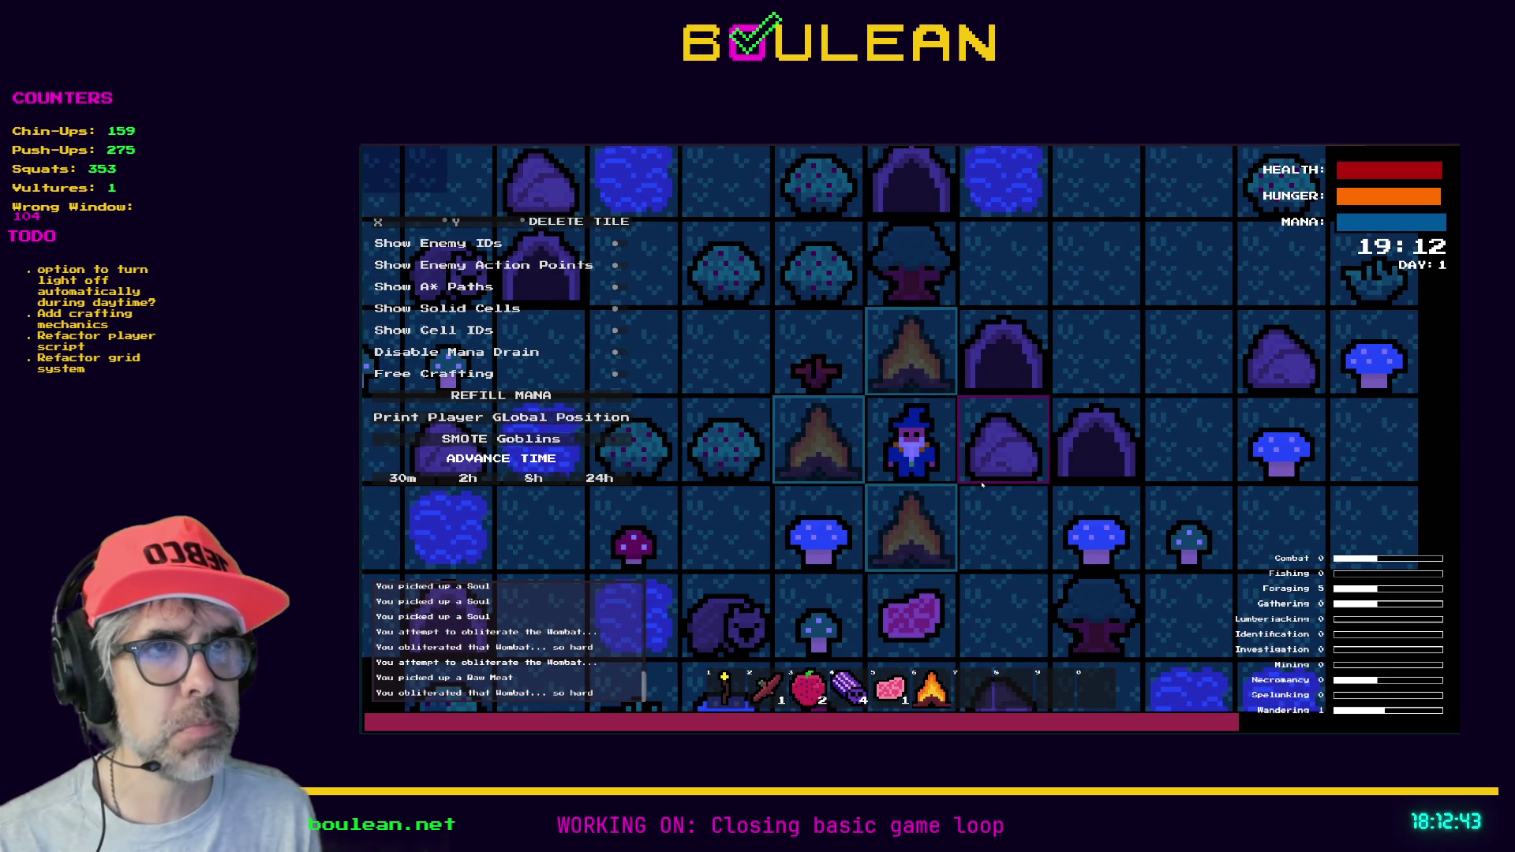
- Place the campfire left of the wizard and try using the raw meat in slot 5
left_click(859, 465)
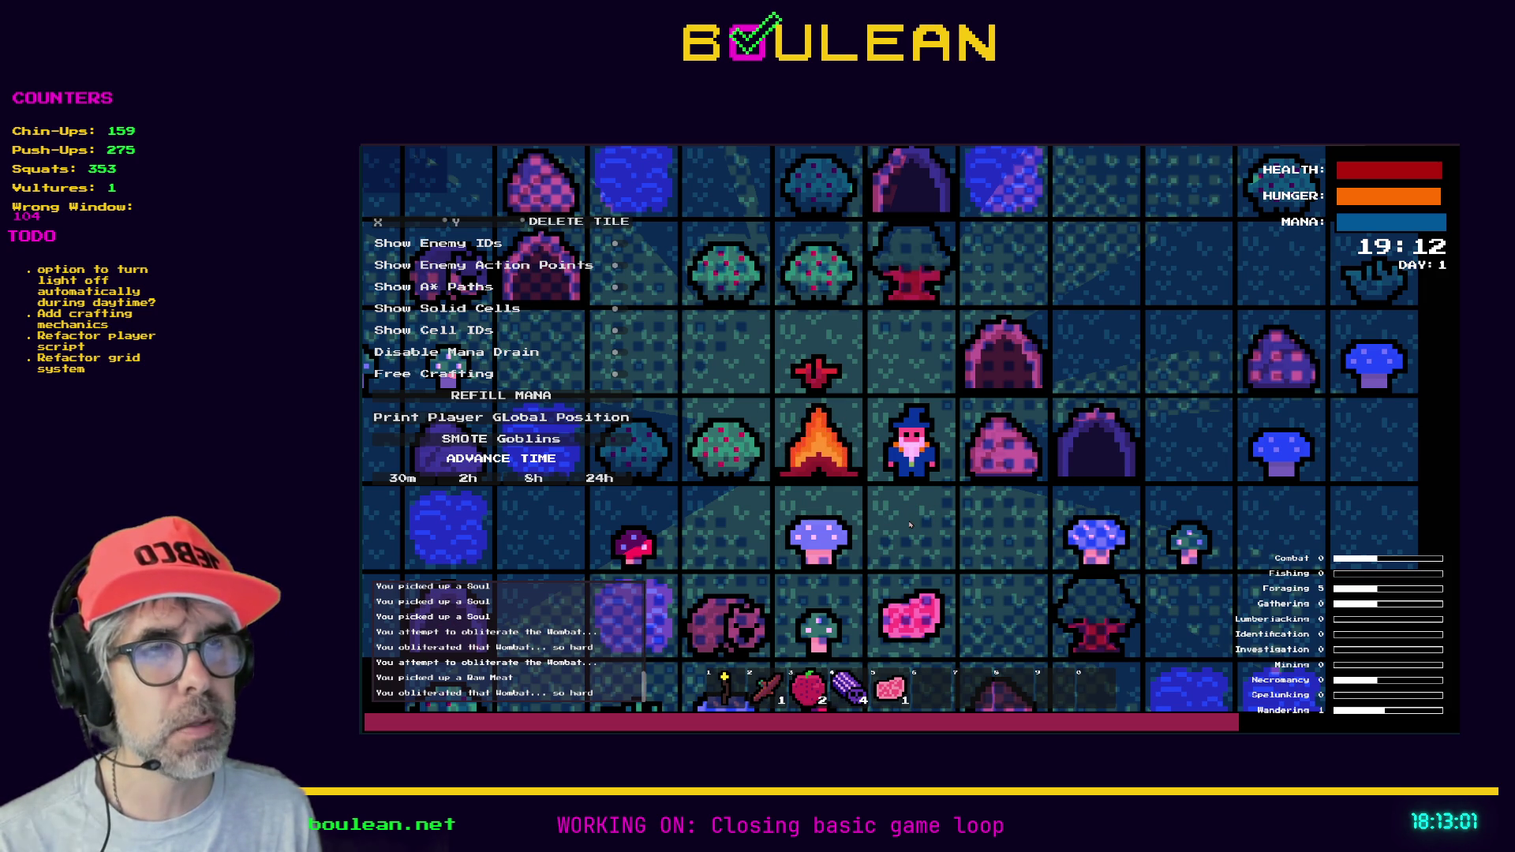
key("5")
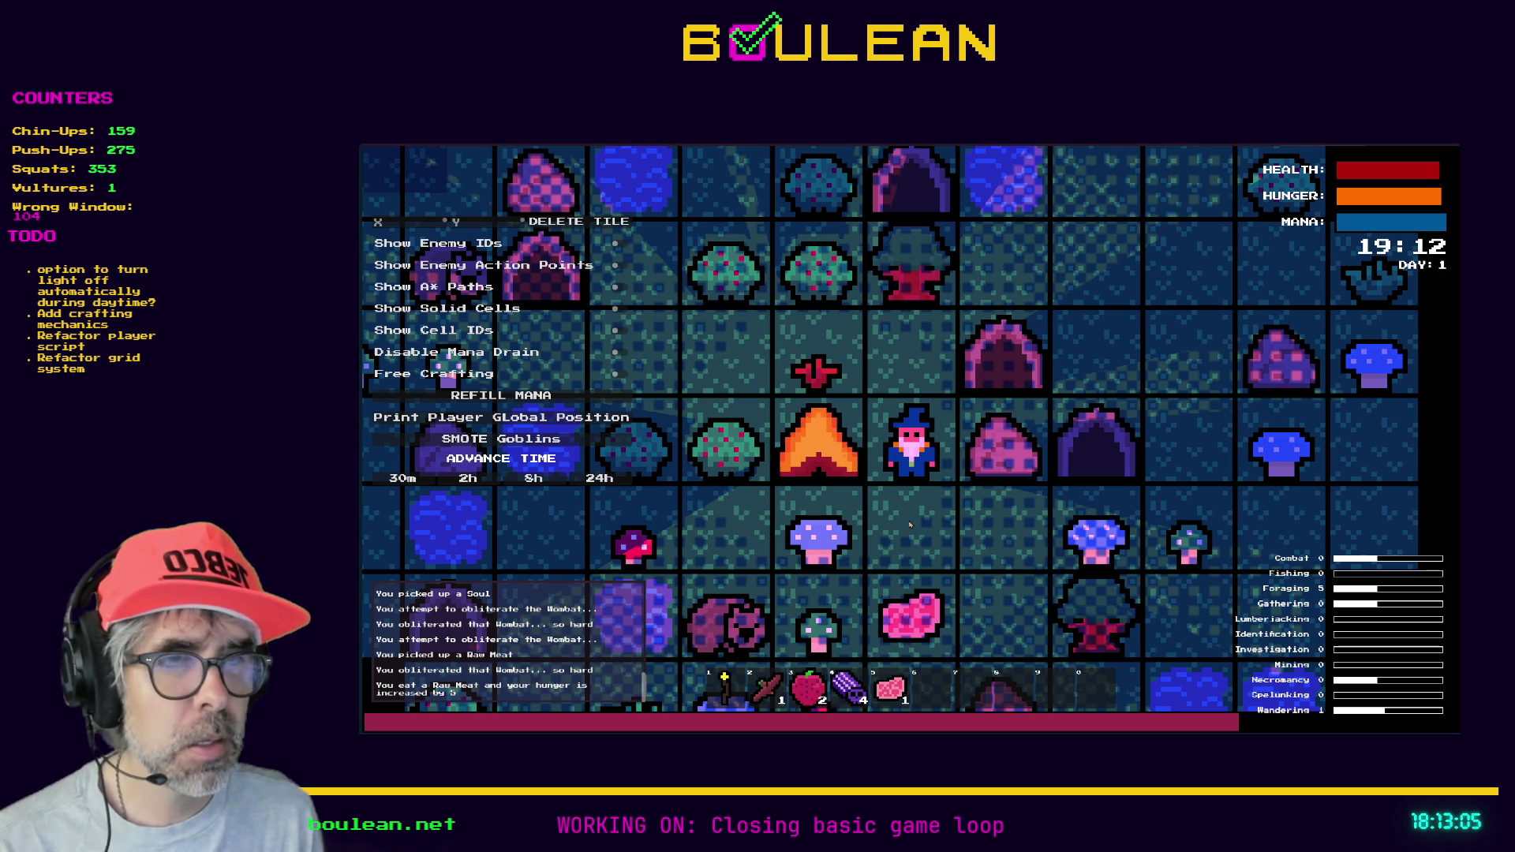
key("5")
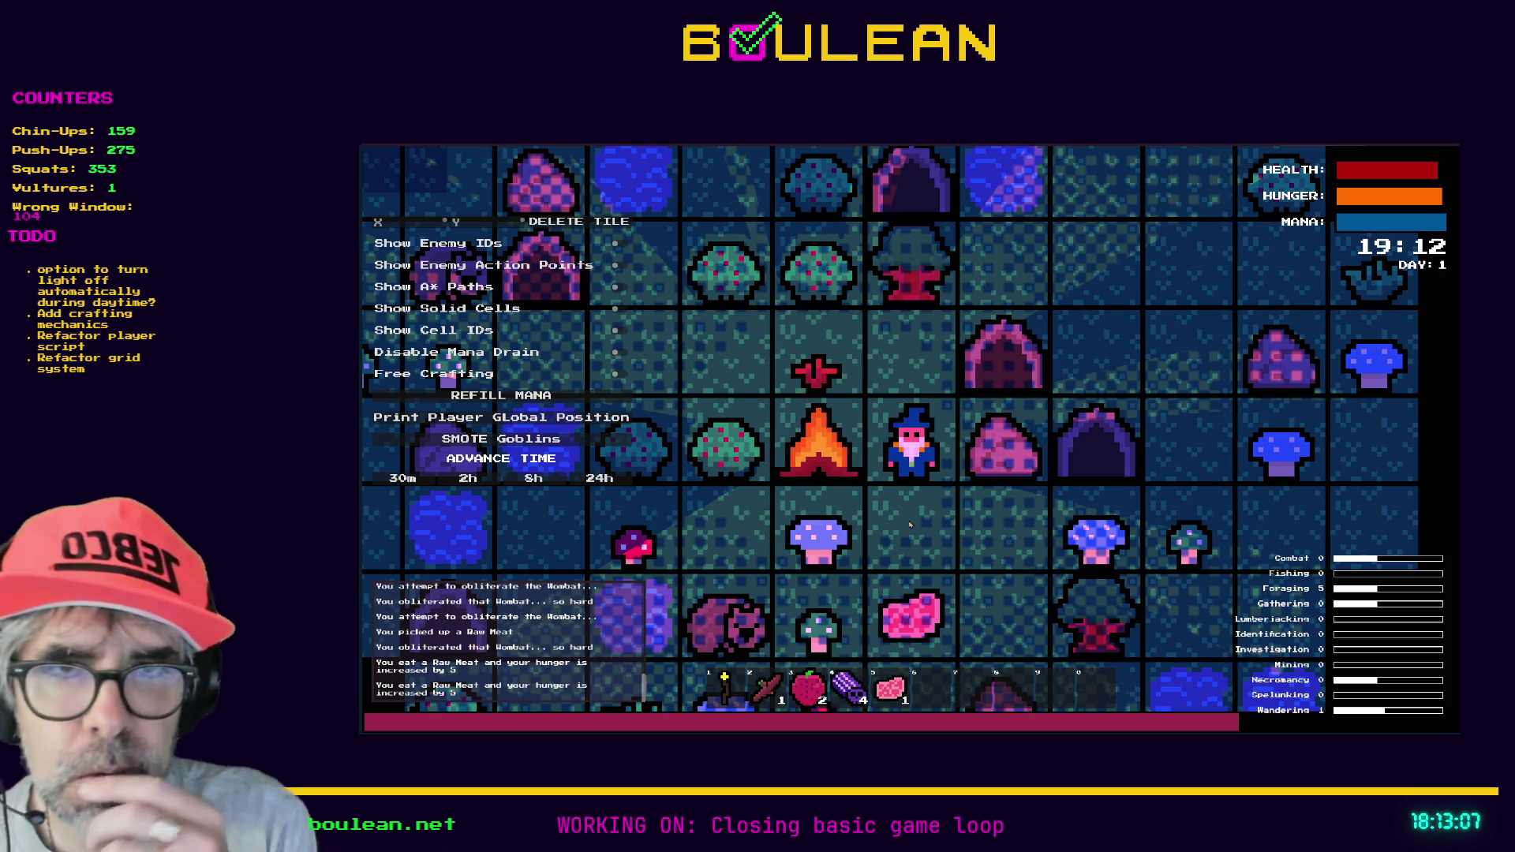
key("5")
left_click(910, 525)
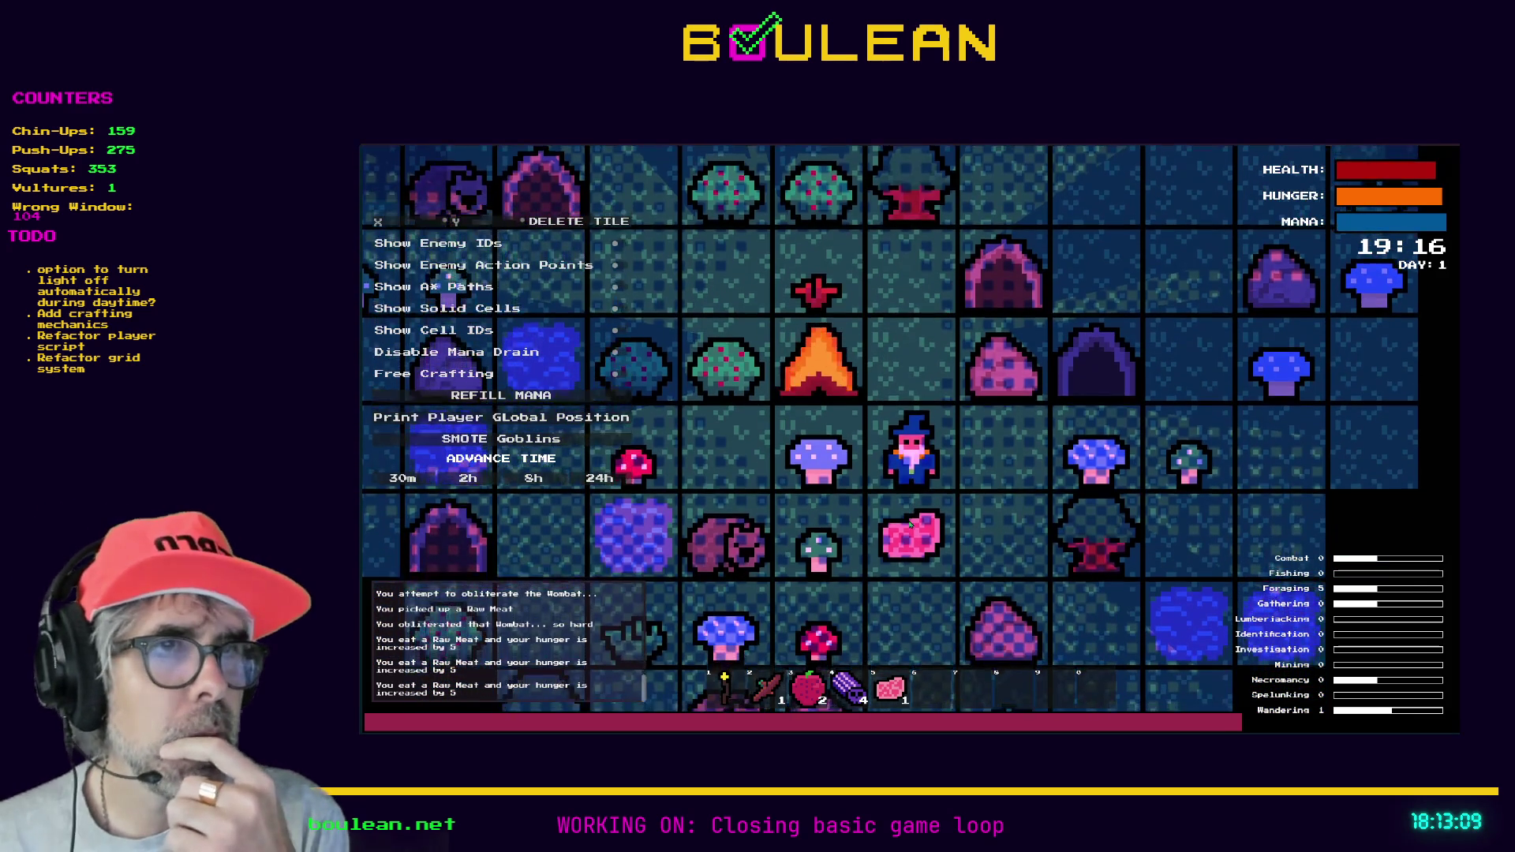
- Walk the wizard north and south around the campfire while holding the raw meat
key("5")
key("w")
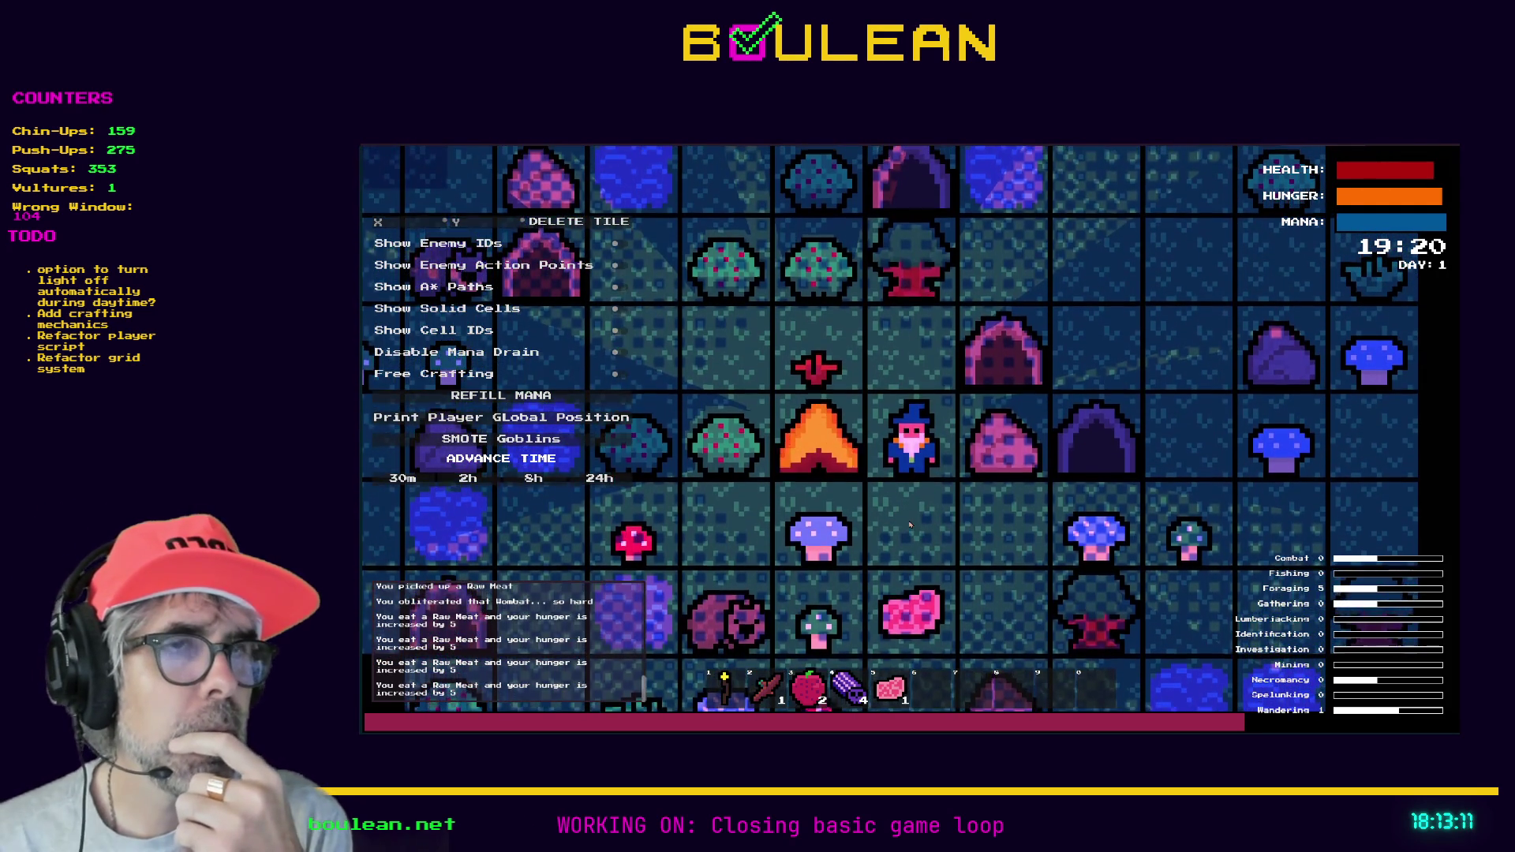
key("5")
key("w")
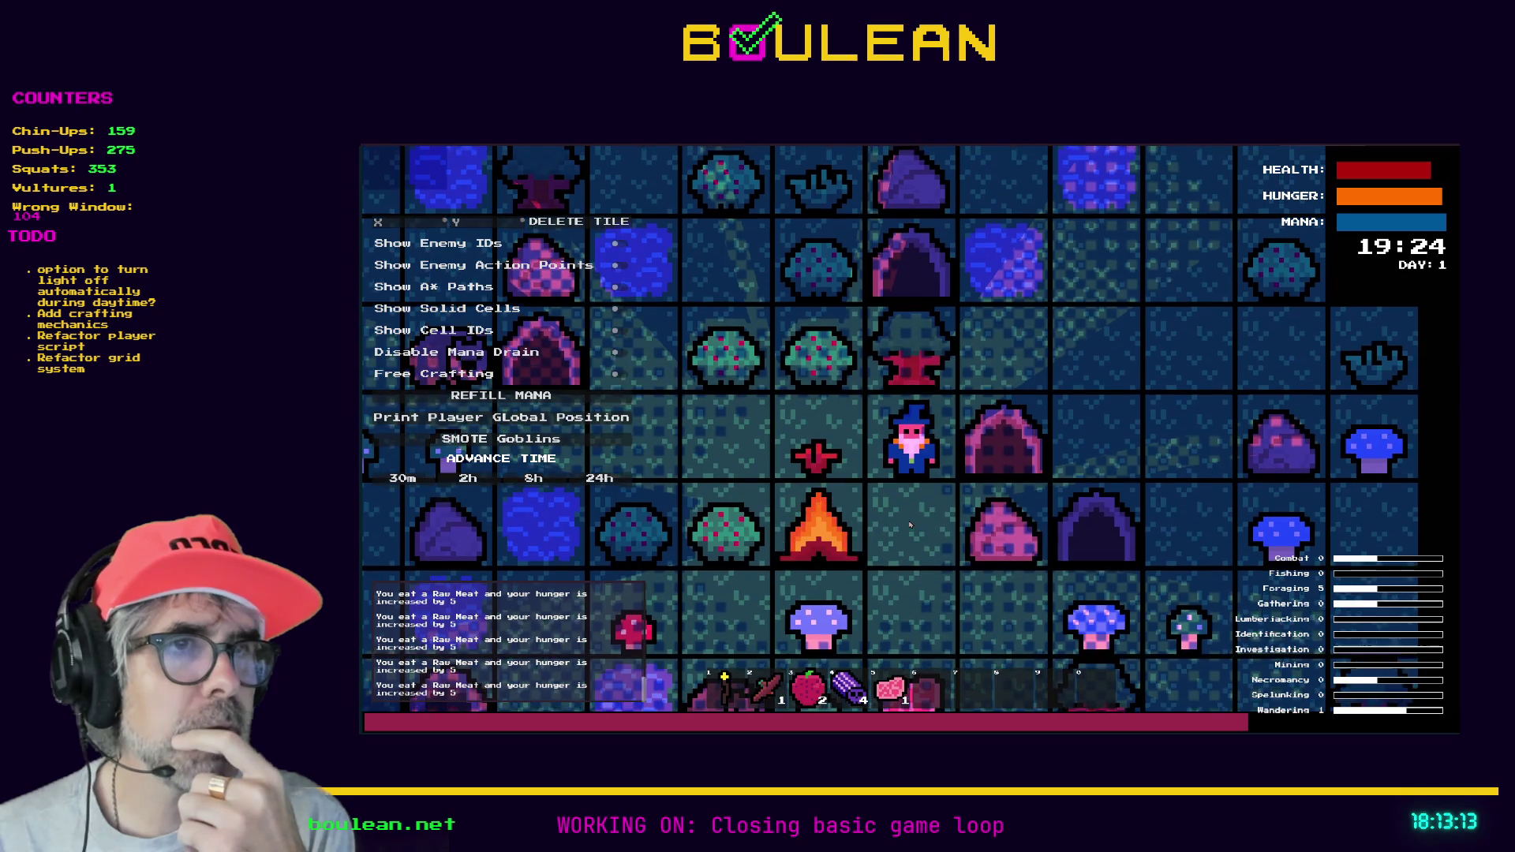
left_click(910, 525)
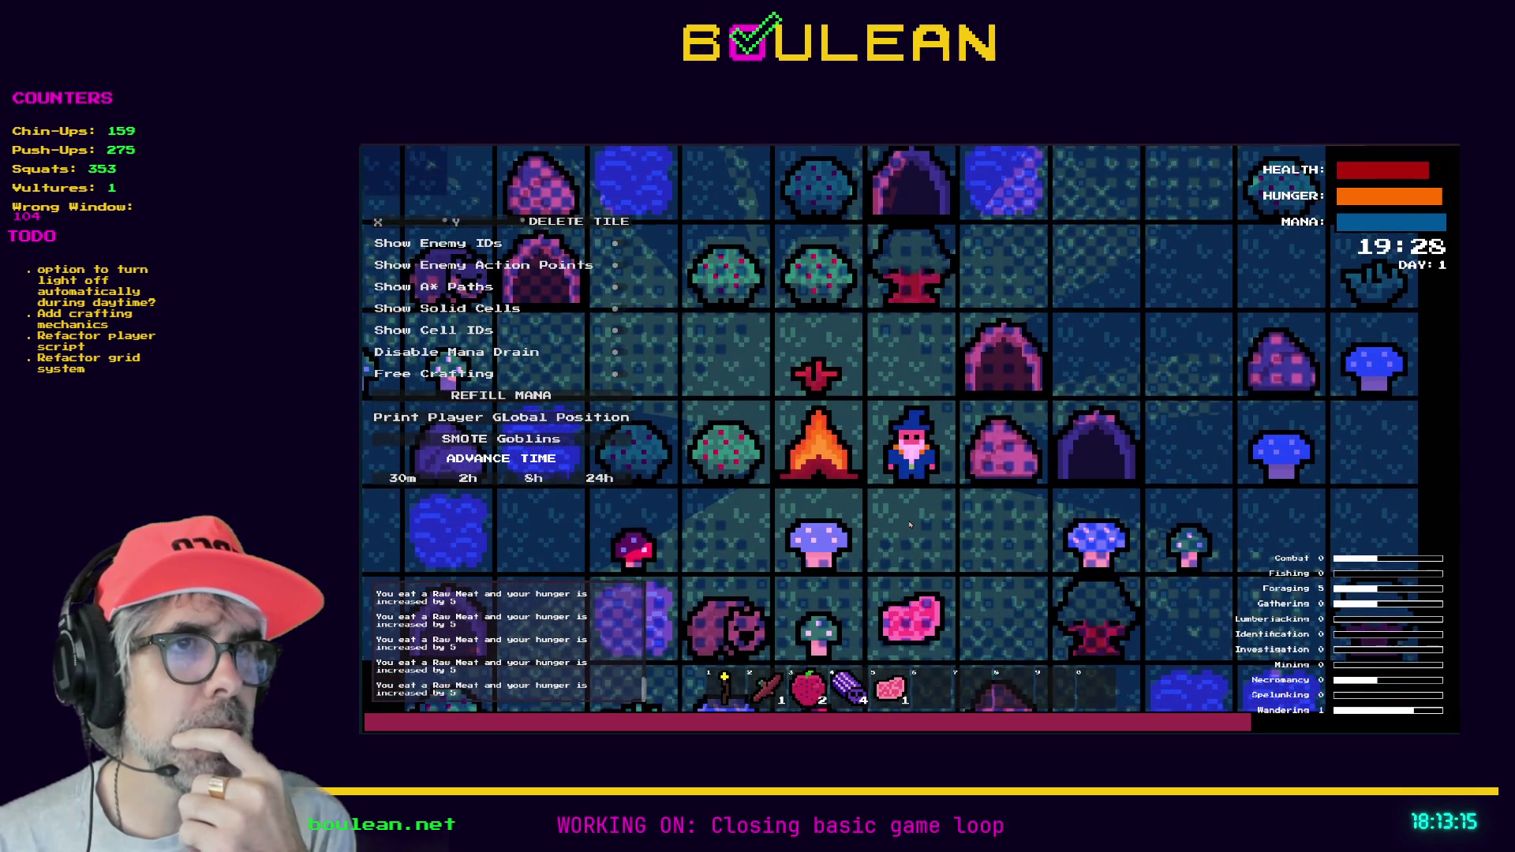
left_click(909, 524)
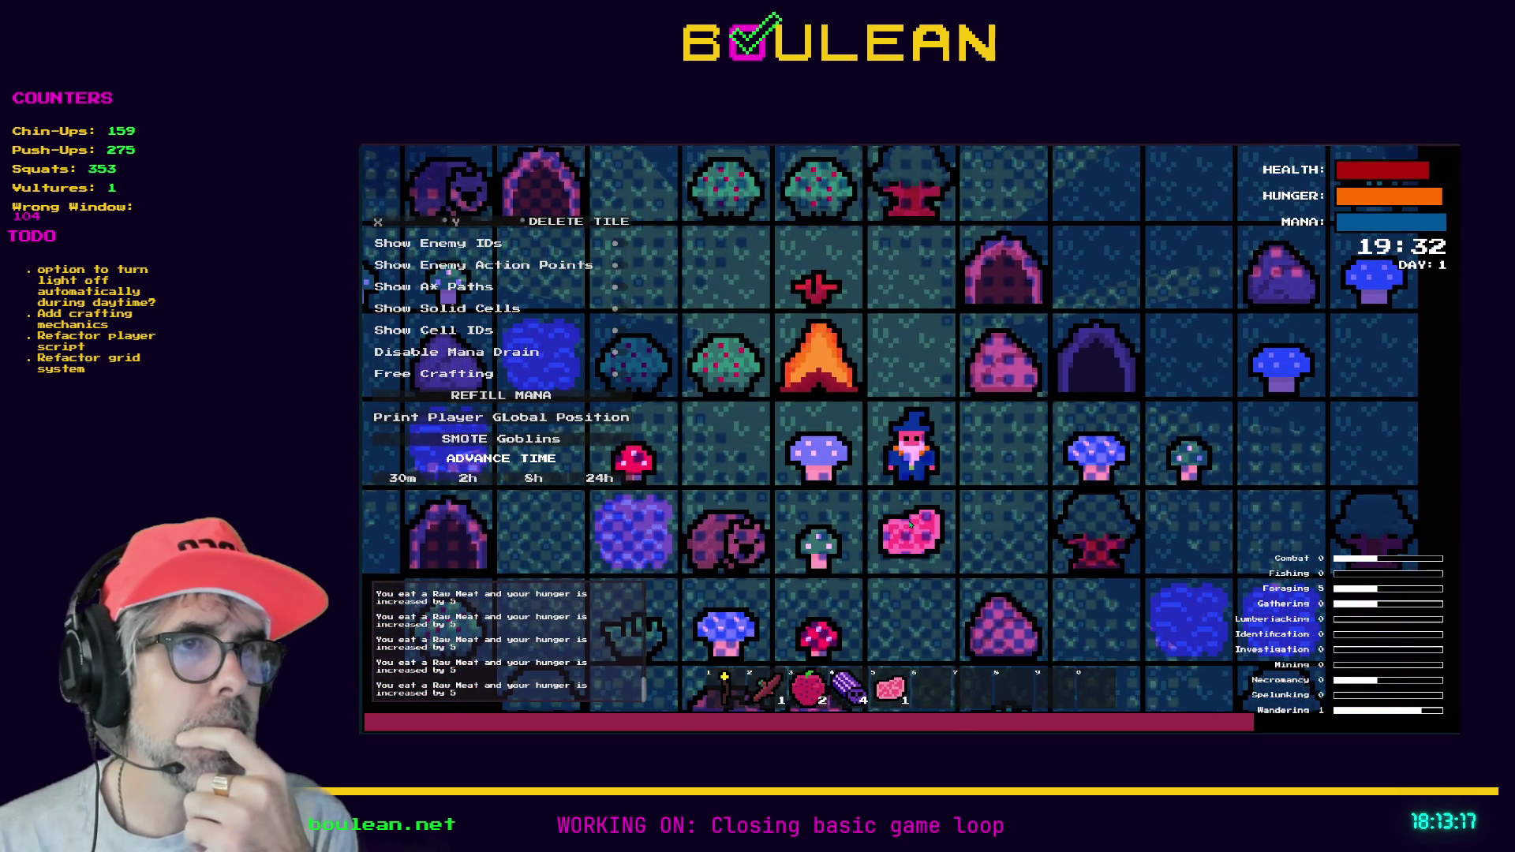
key("w")
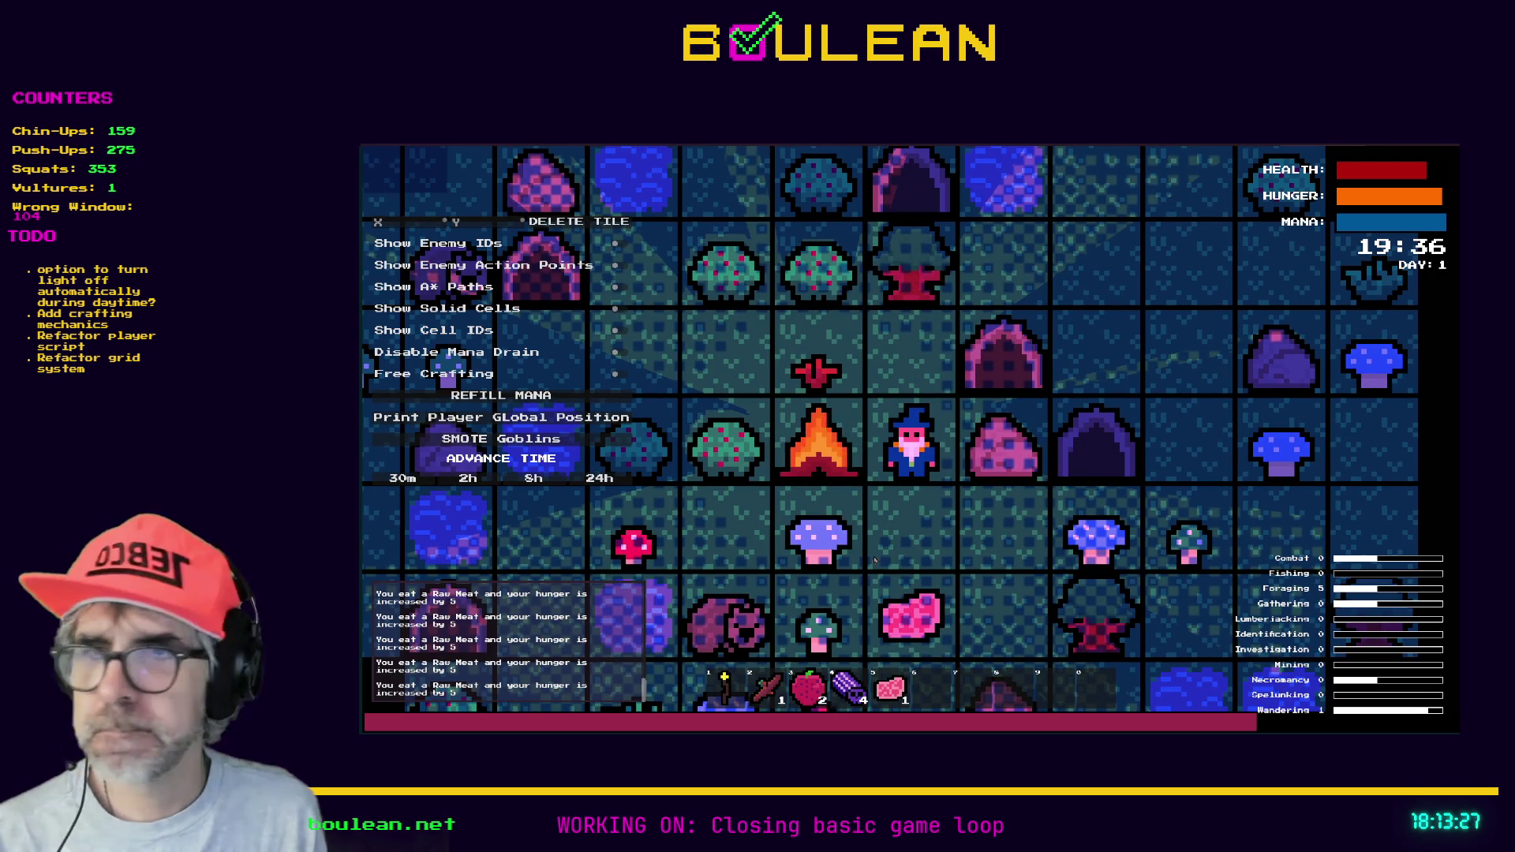
key("s")
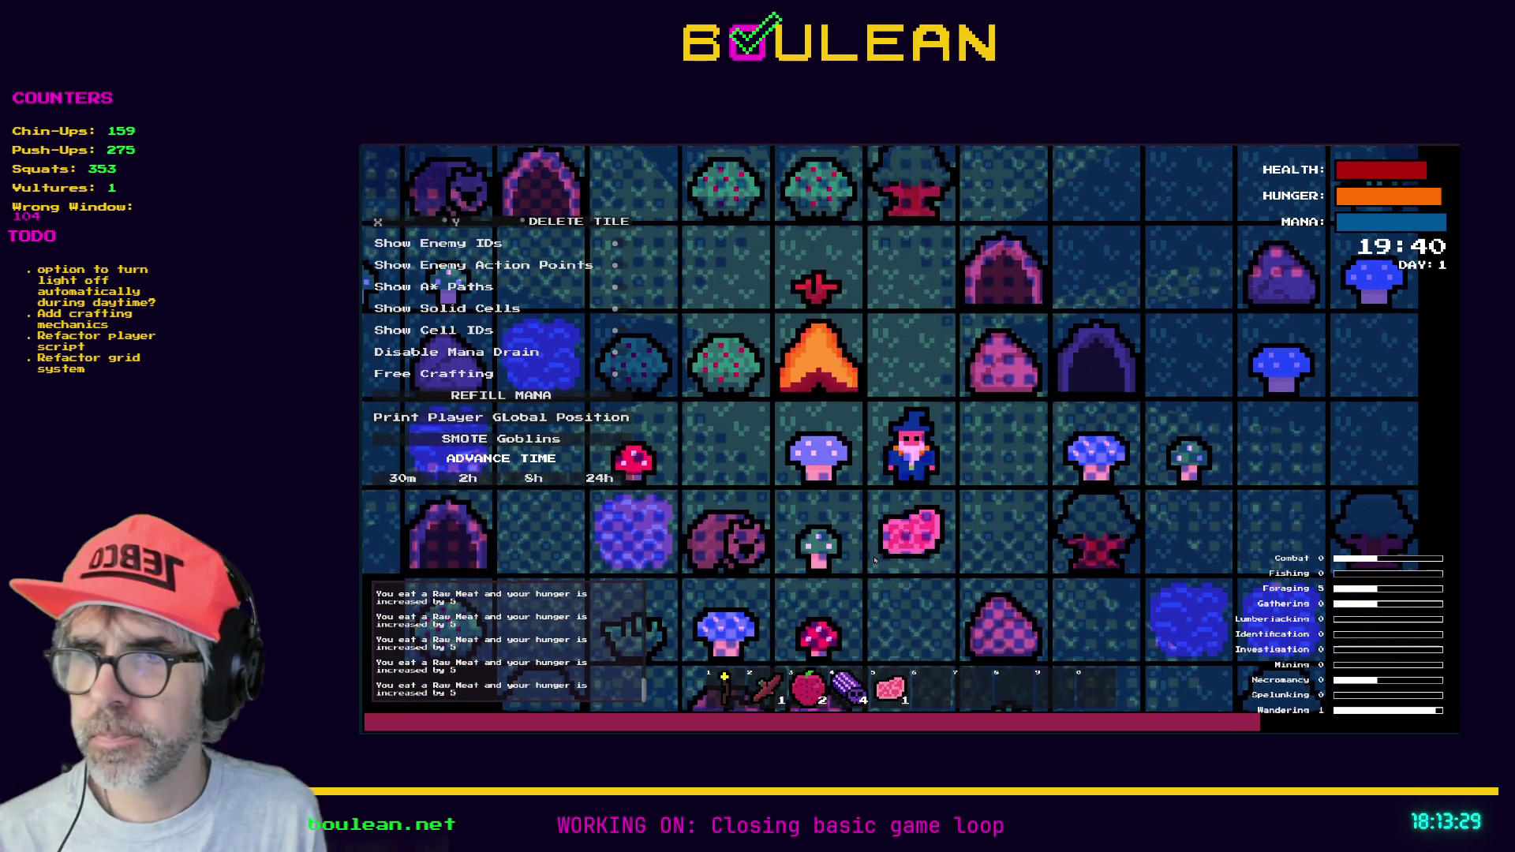
- Pick up another Raw Meat, then stop the game and return to the script editor
left_click(914, 524)
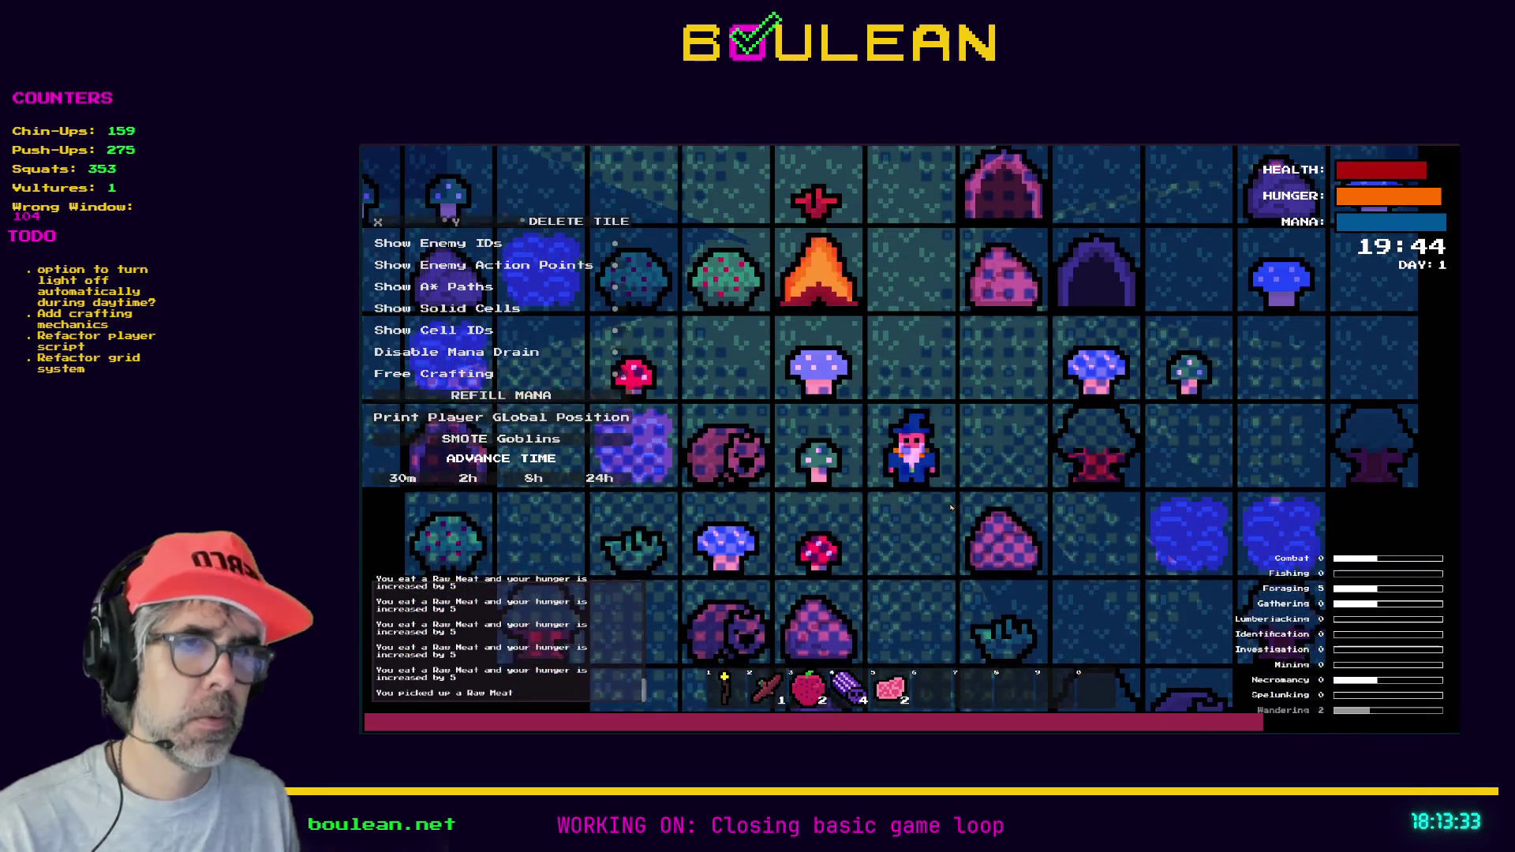
key("w")
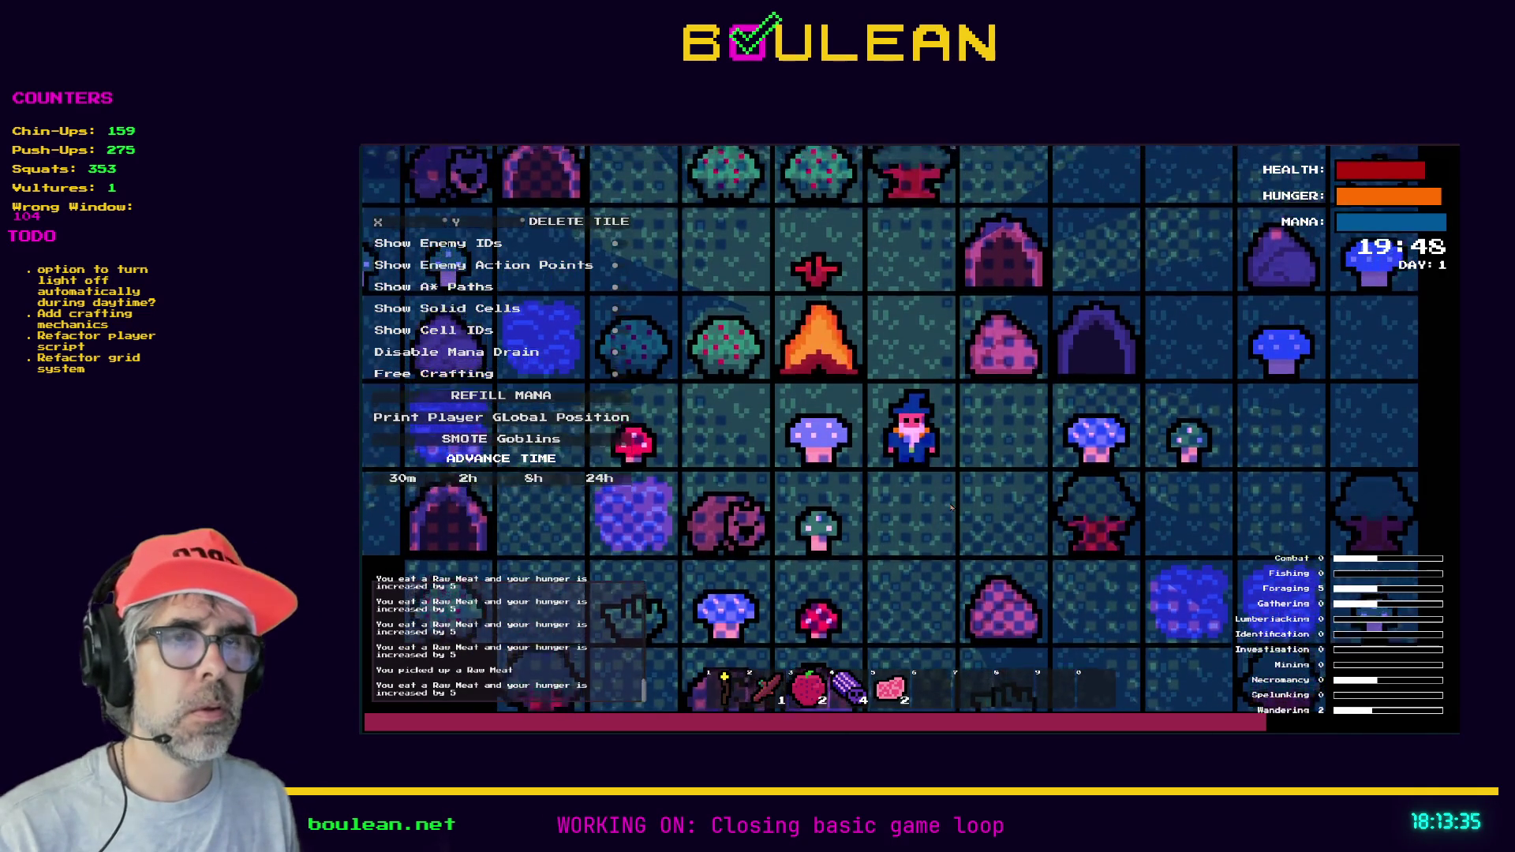
key("Escape")
left_click(977, 470)
scroll(978, 480, "up", 1)
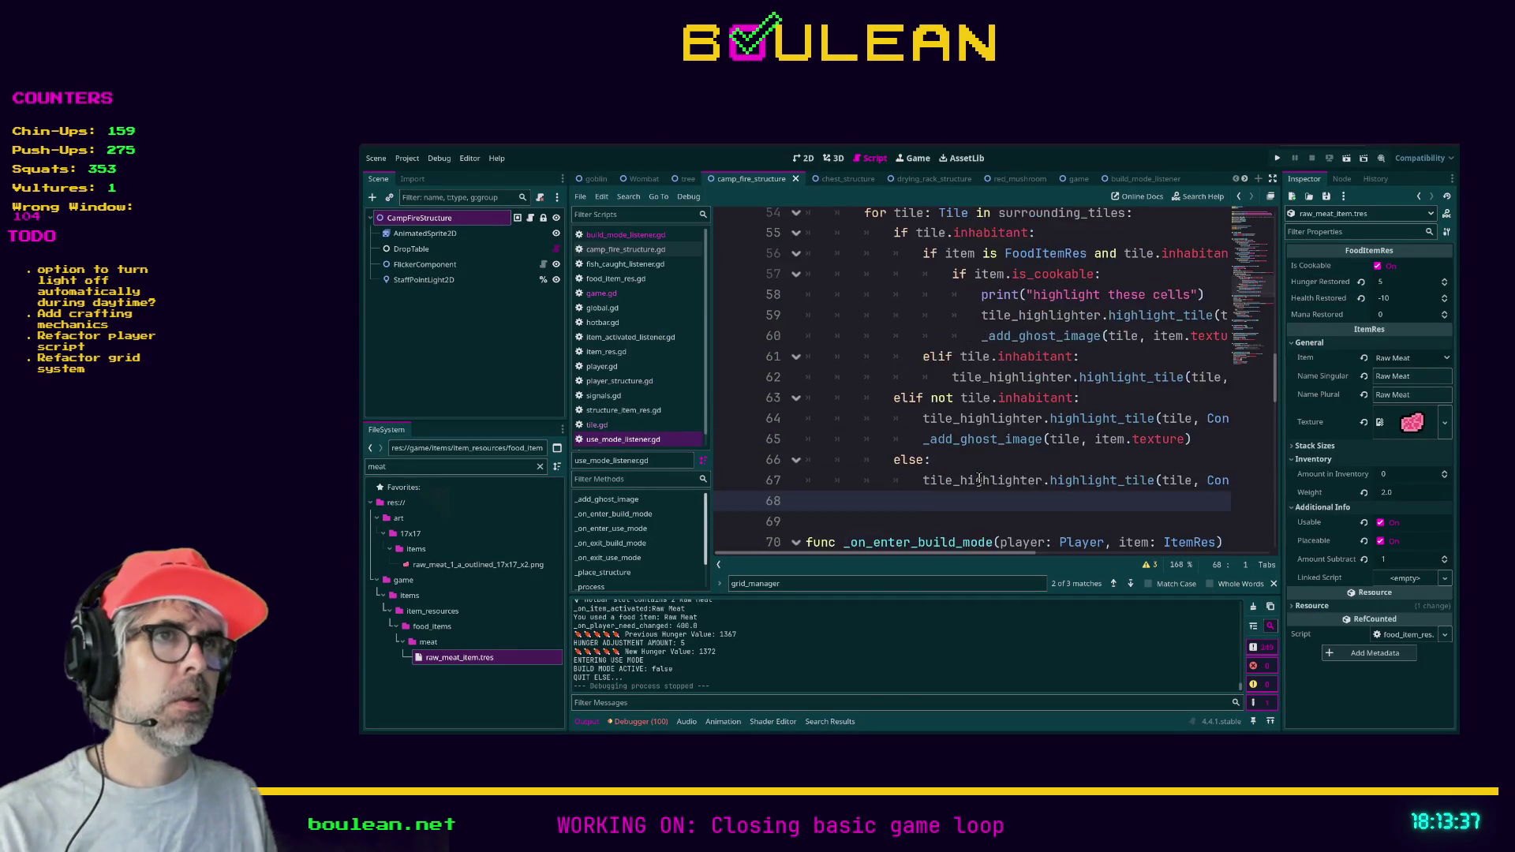
- Change 'elif tile.inhabitant:' on line 61 to 'else:'
scroll(979, 480, "up", 4)
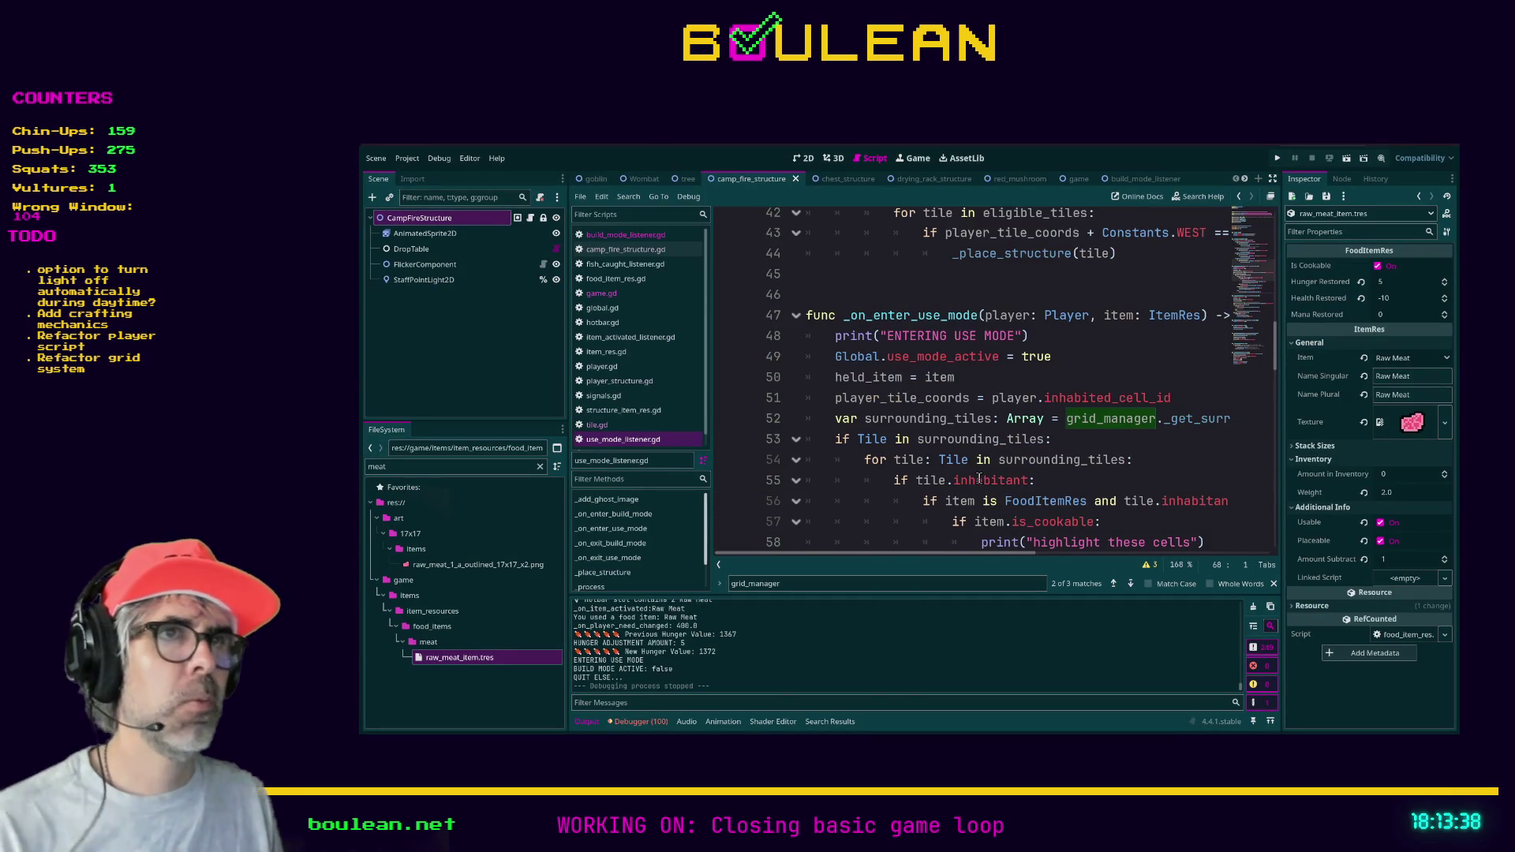
left_click(826, 438)
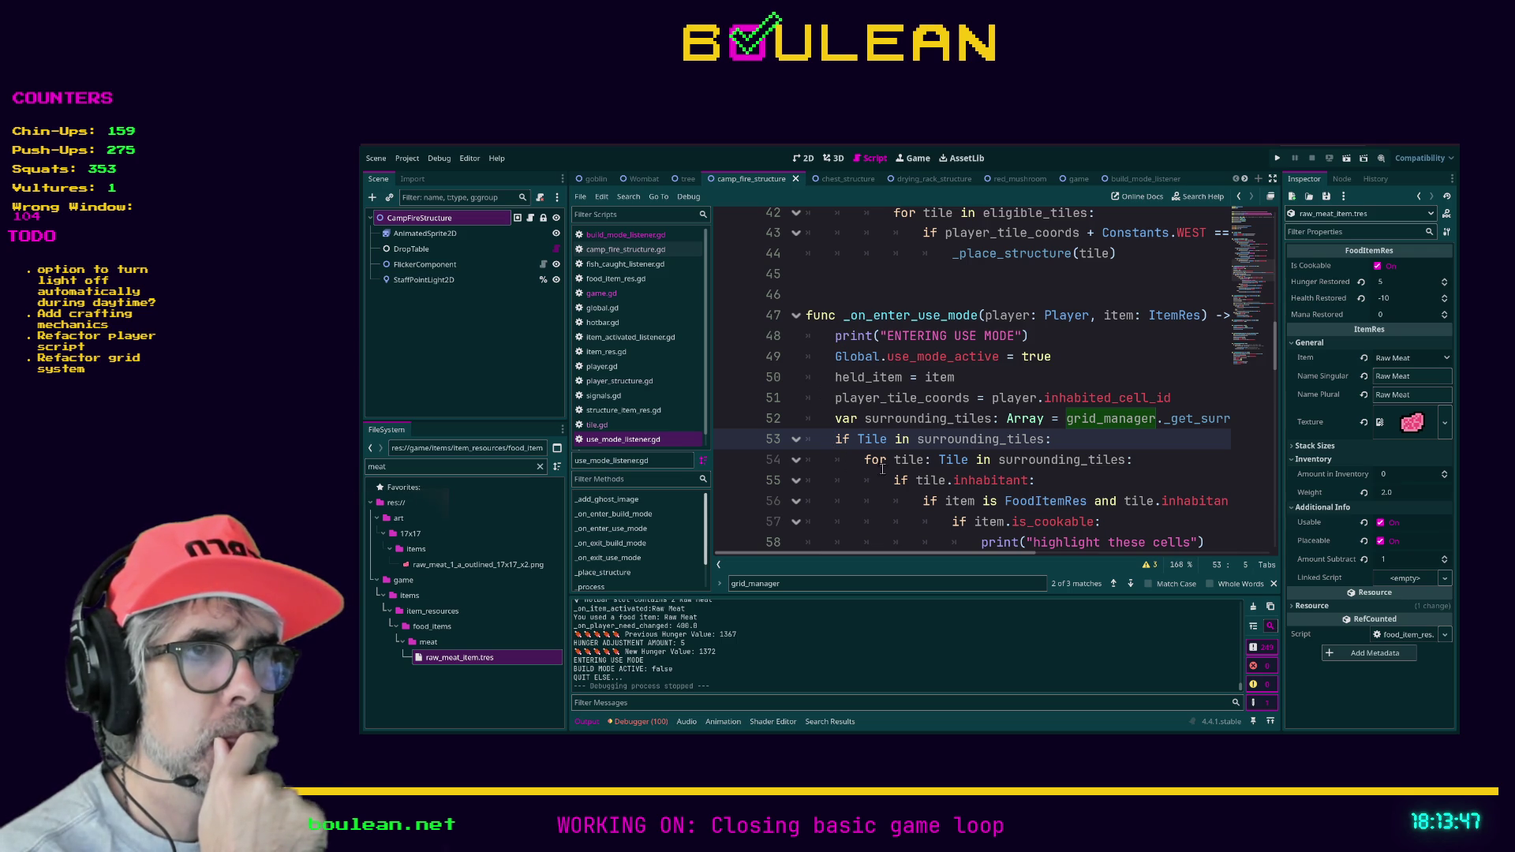
scroll(903, 466, "down", 1)
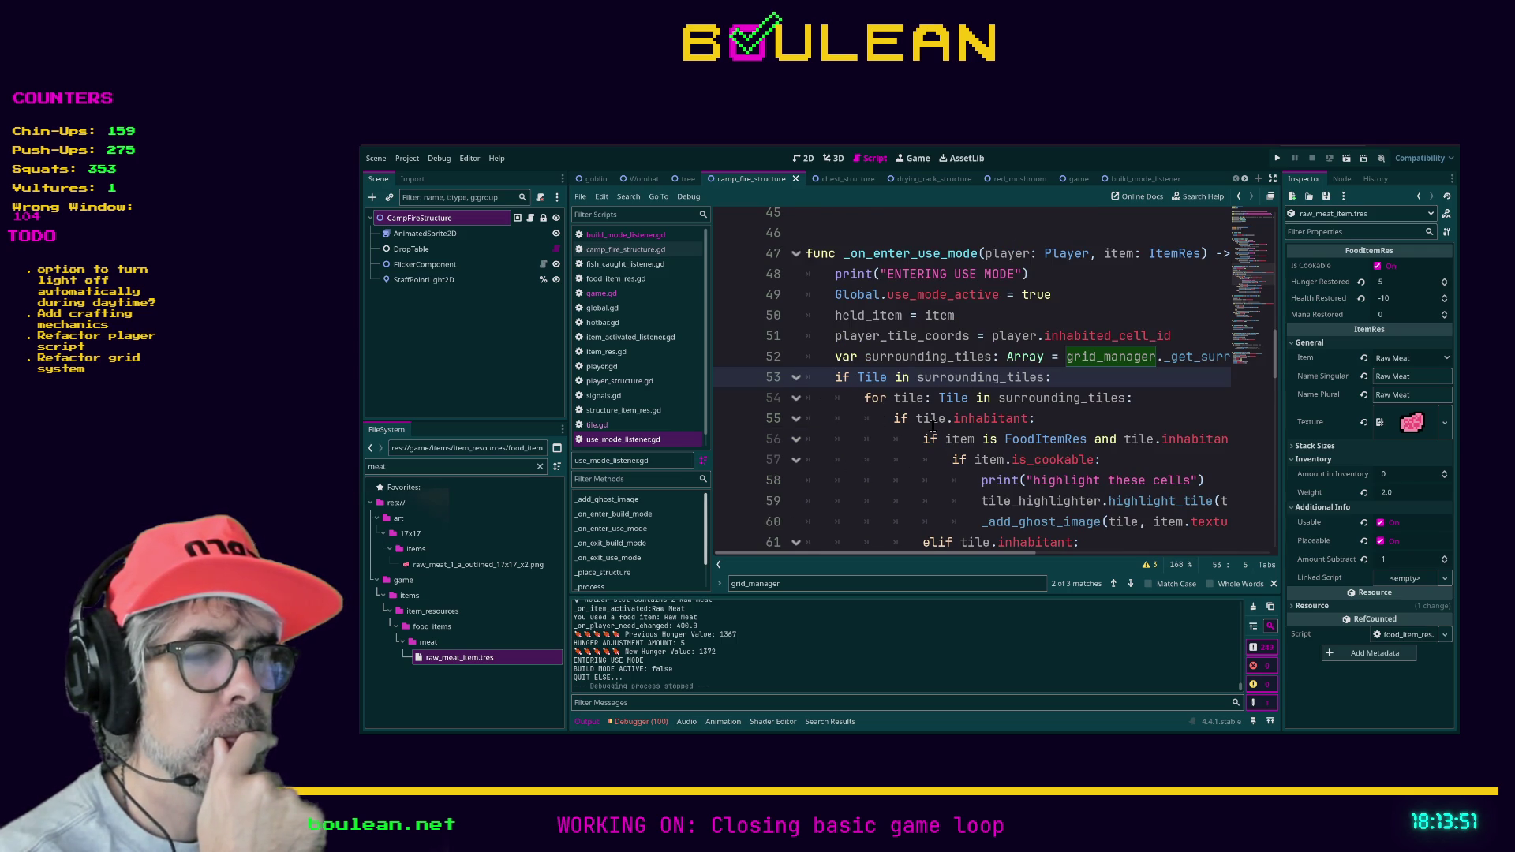
scroll(1084, 416, "down", 1)
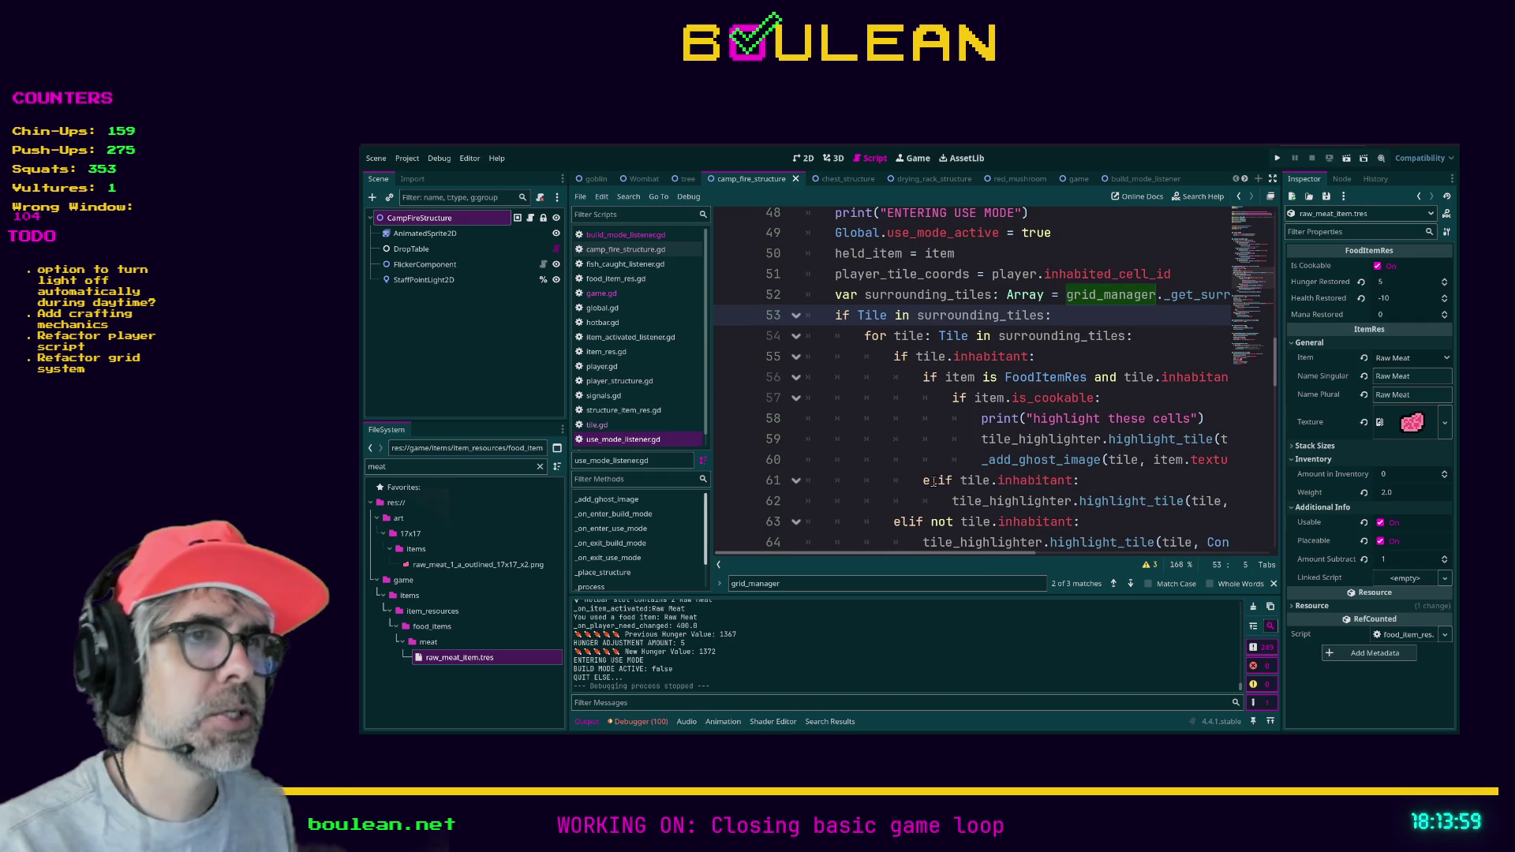
left_click_drag(938, 481, 1071, 485)
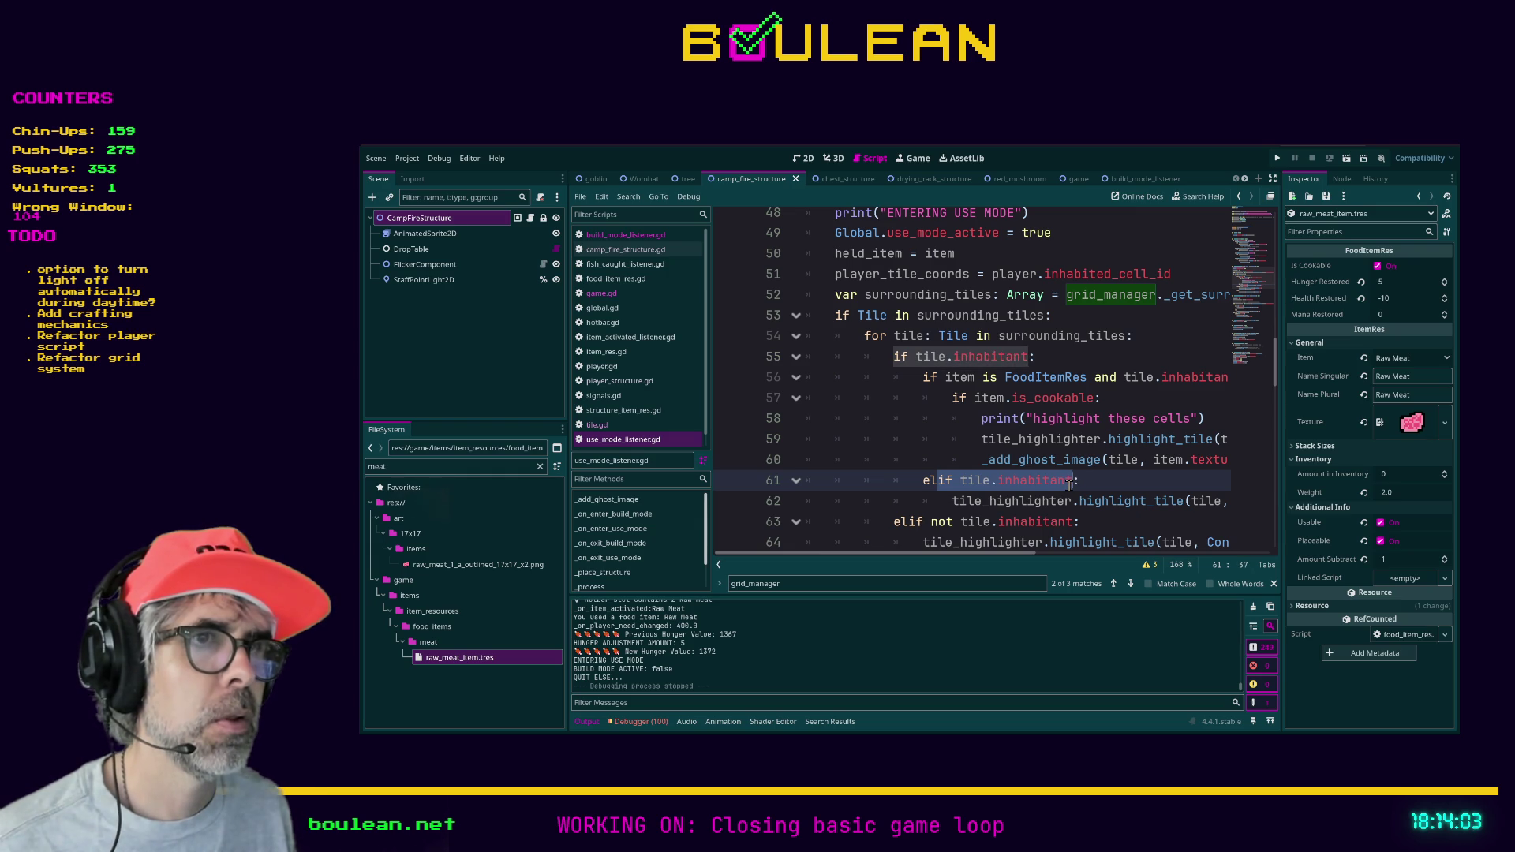
type("se")
- Fold and unfold the line 54 loop and line 55 if-block to check, then save and relaunch
scroll(994, 495, "down", 1)
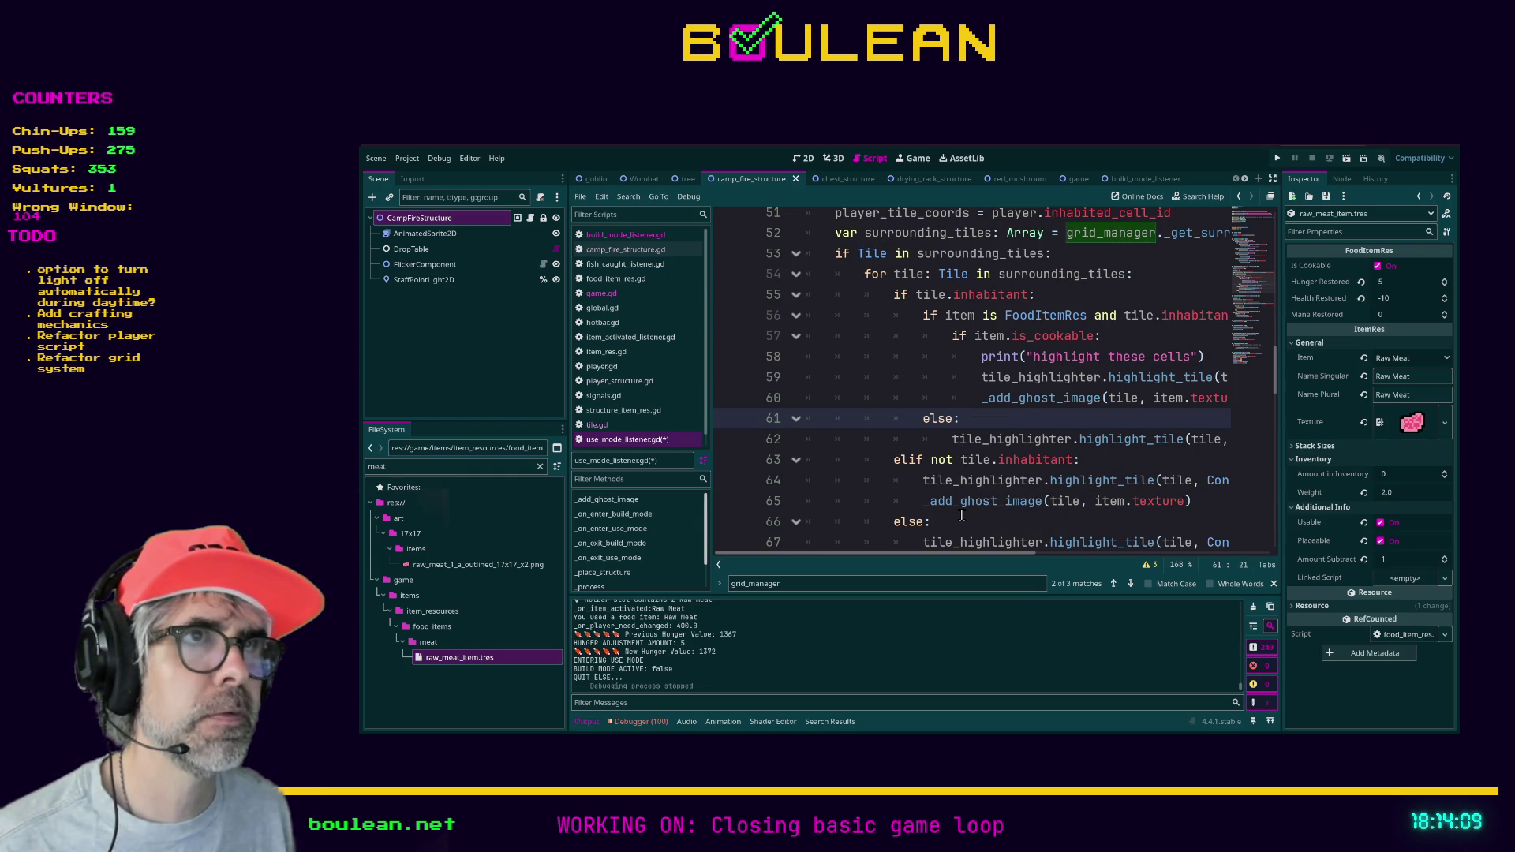
scroll(962, 514, "down", 1)
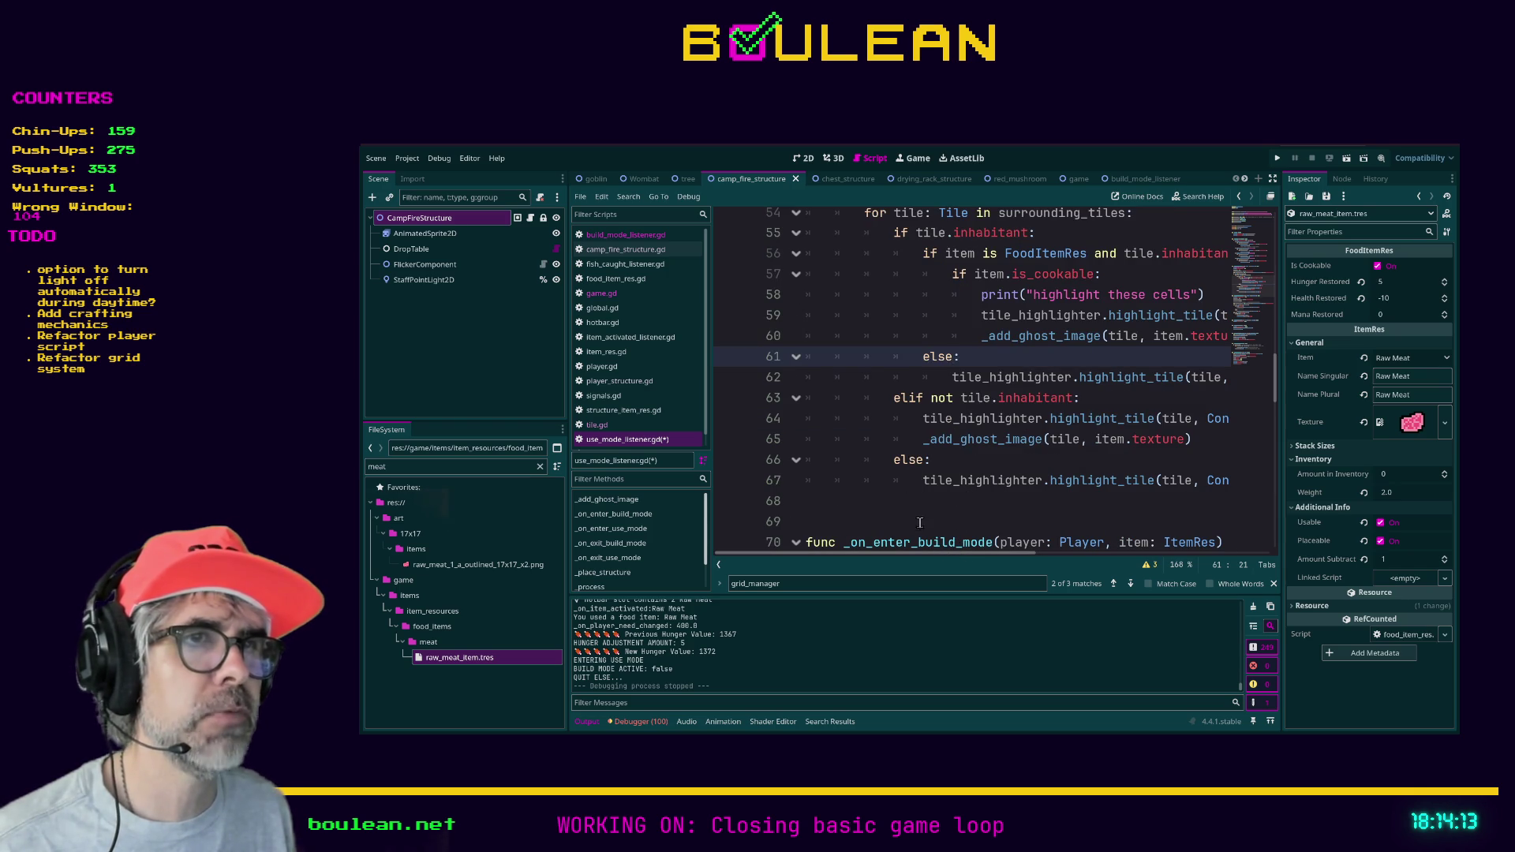
scroll(920, 522, "up", 1)
scroll(934, 500, "down", 1)
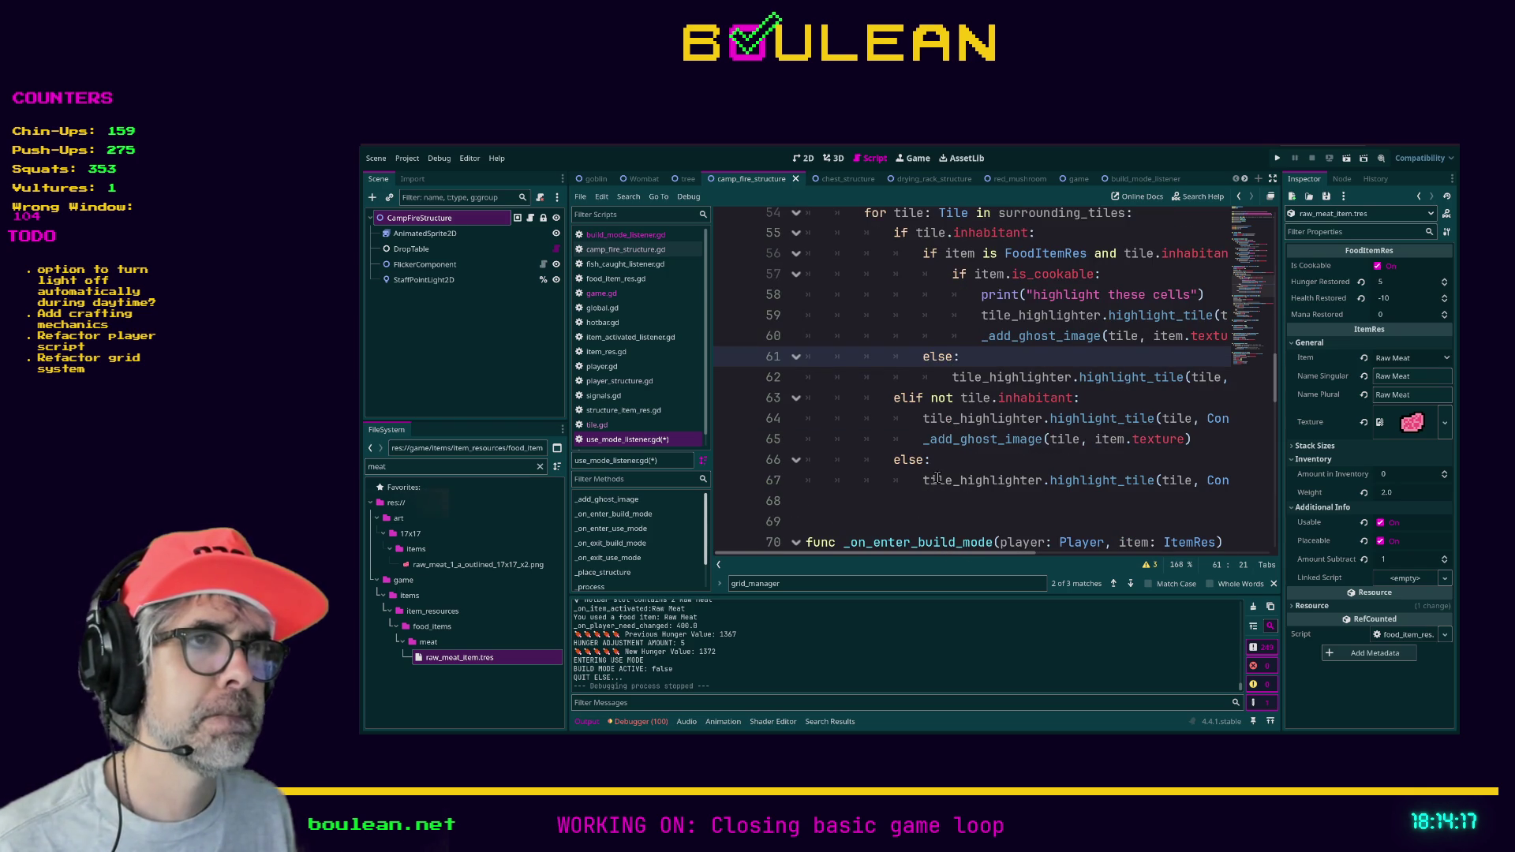
scroll(937, 479, "up", 1)
scroll(908, 442, "up", 1)
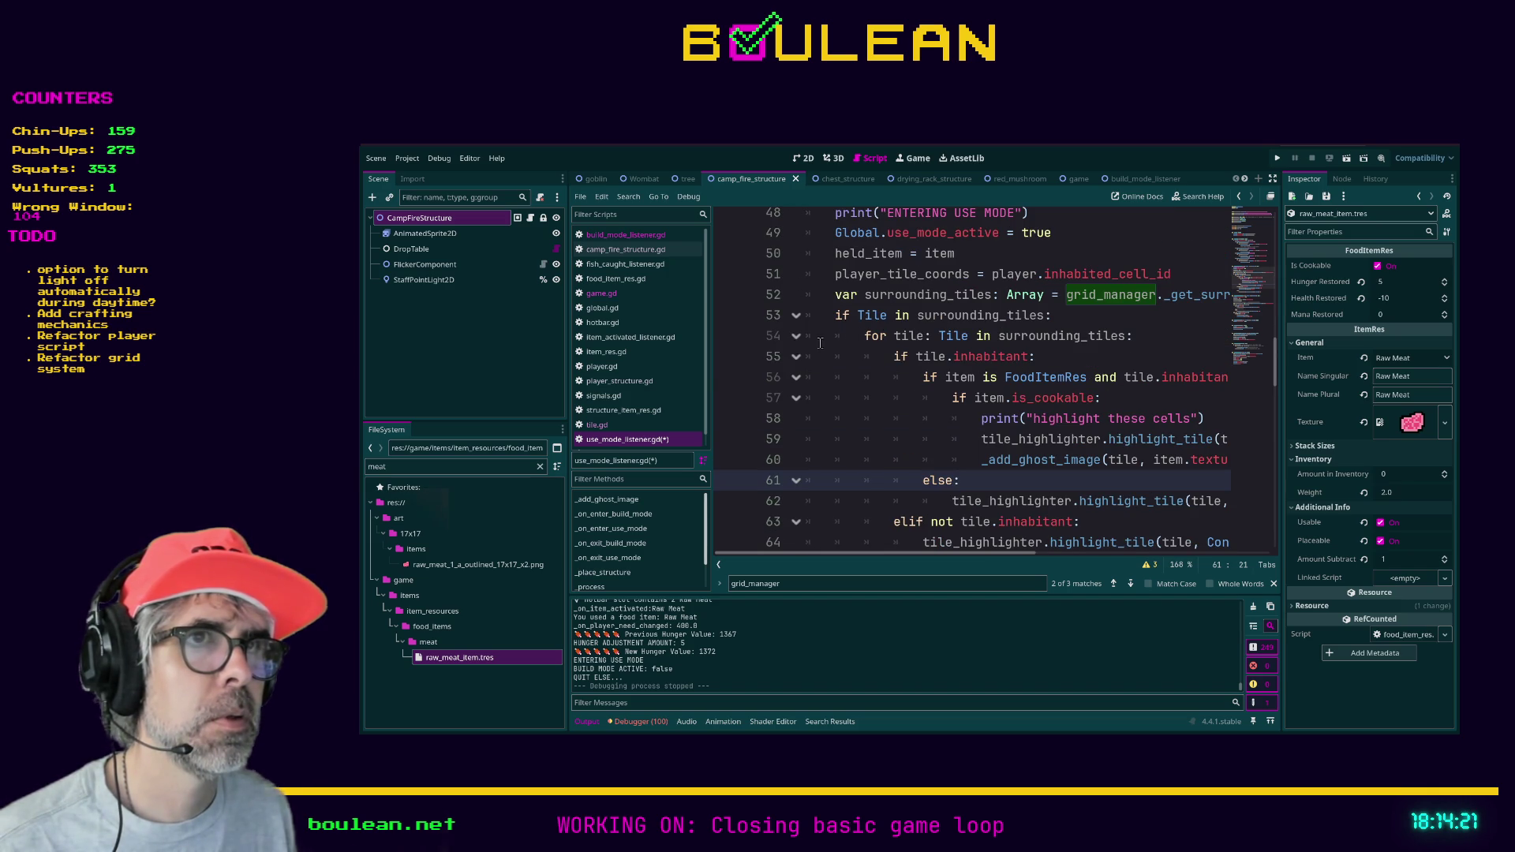
left_click(797, 336)
left_click(796, 336)
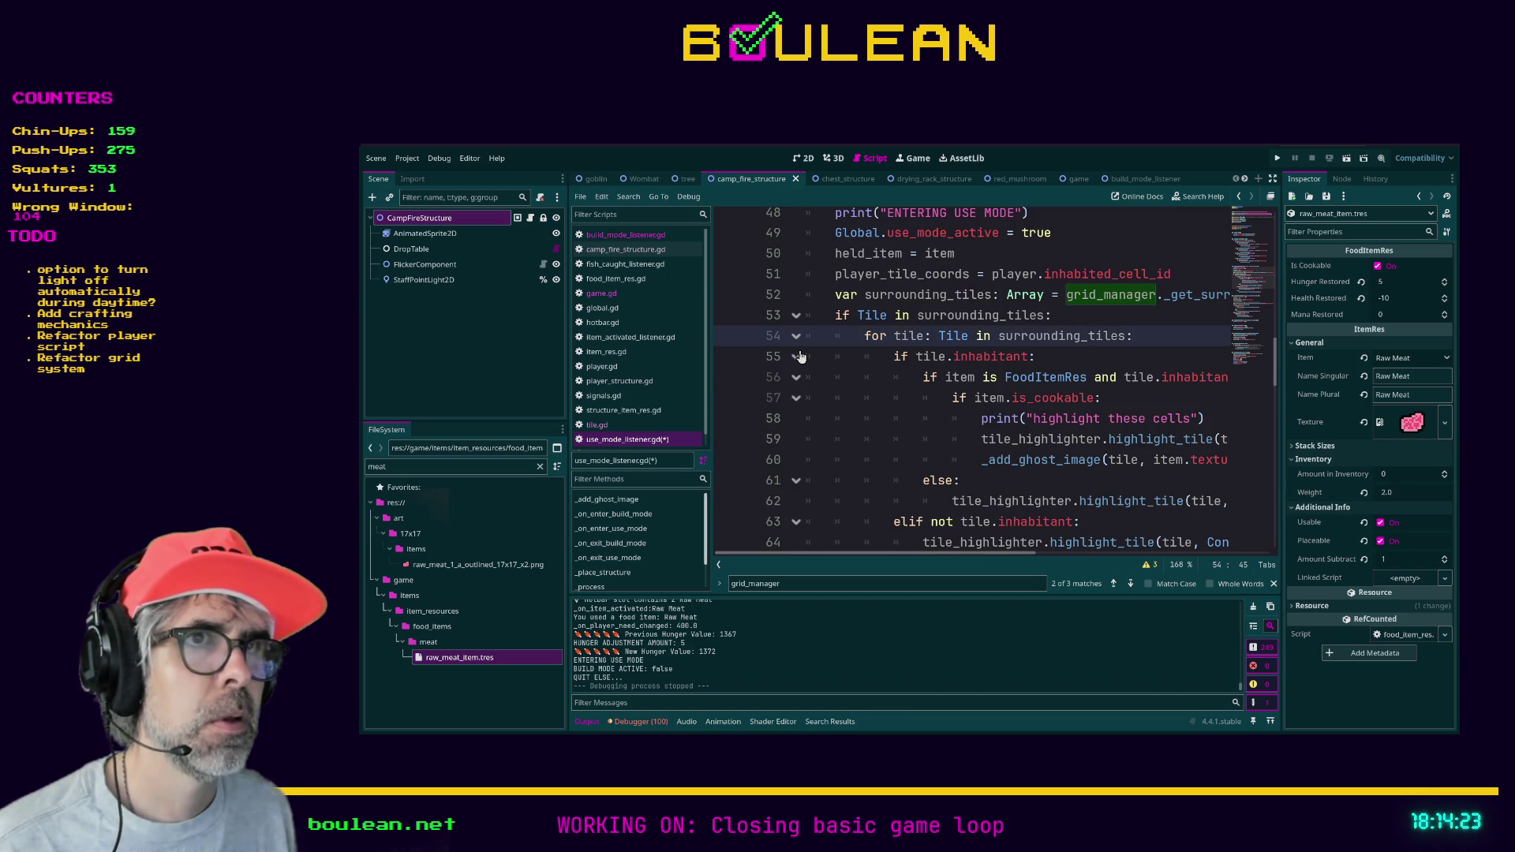
left_click(797, 357)
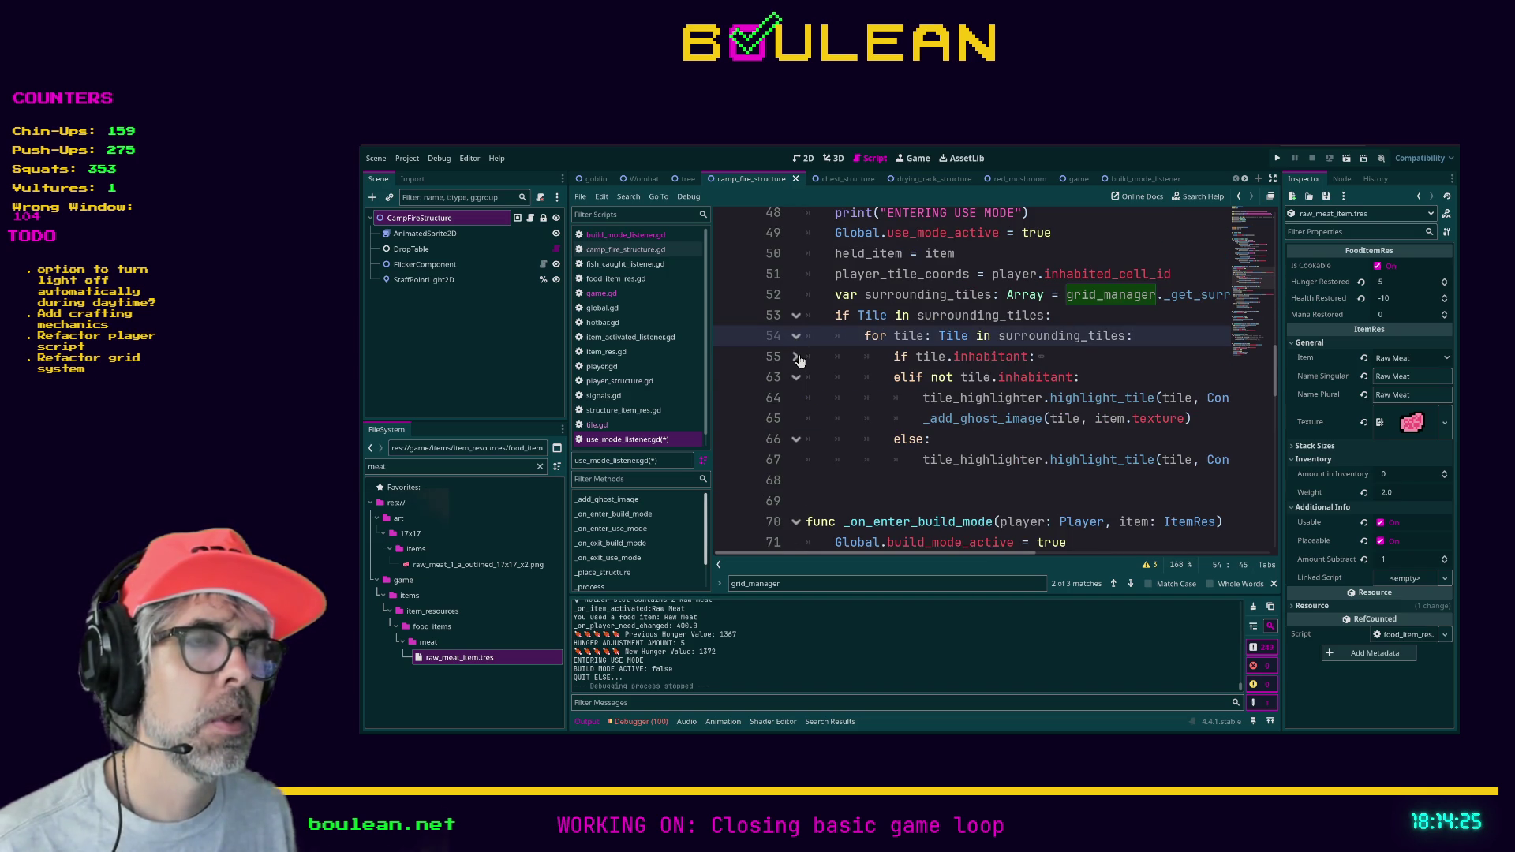
left_click(797, 357)
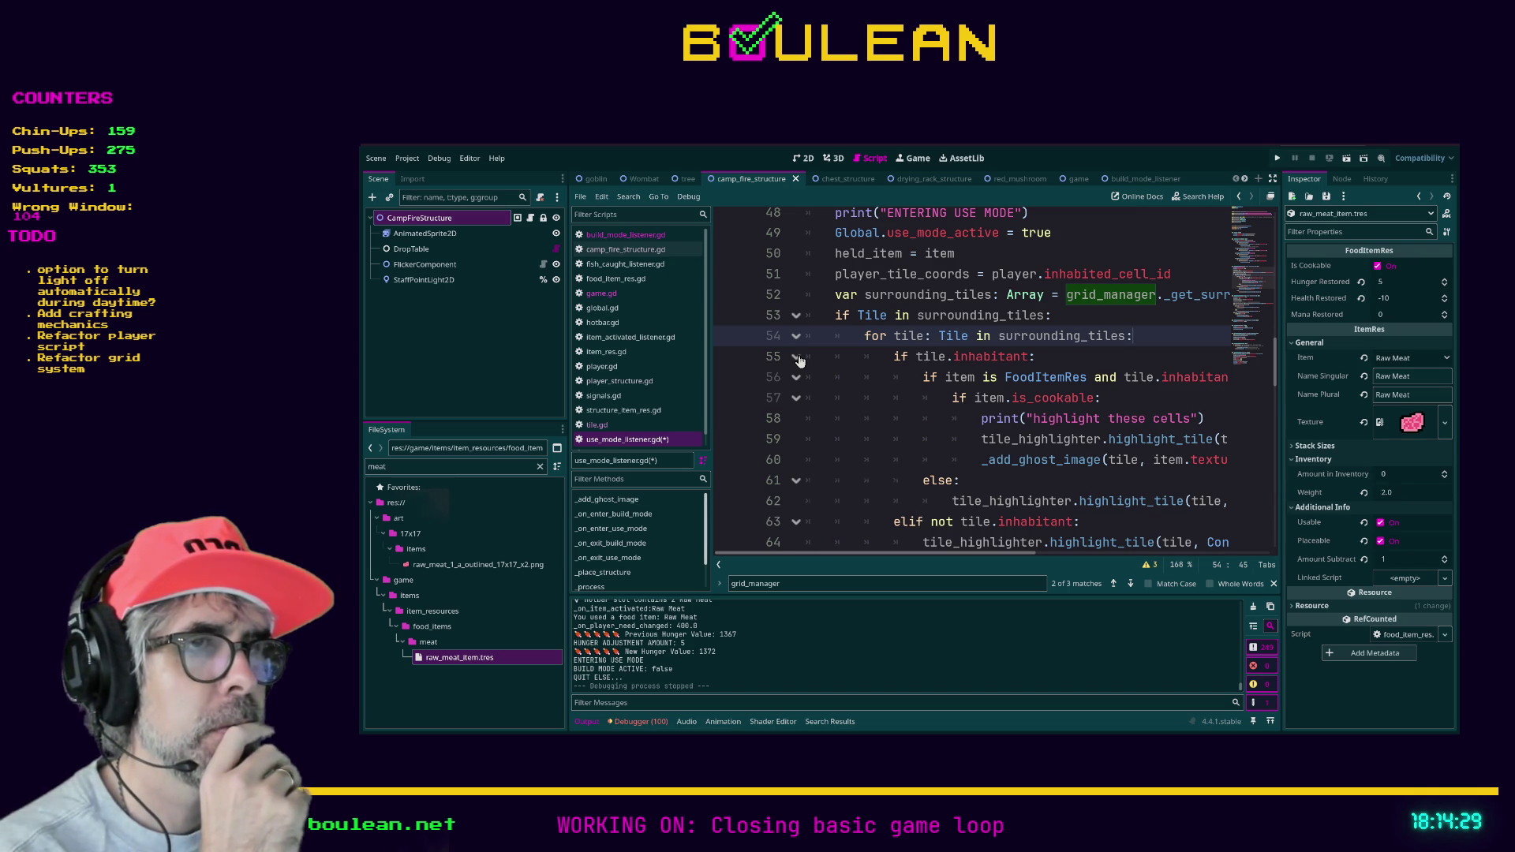
left_click(797, 356)
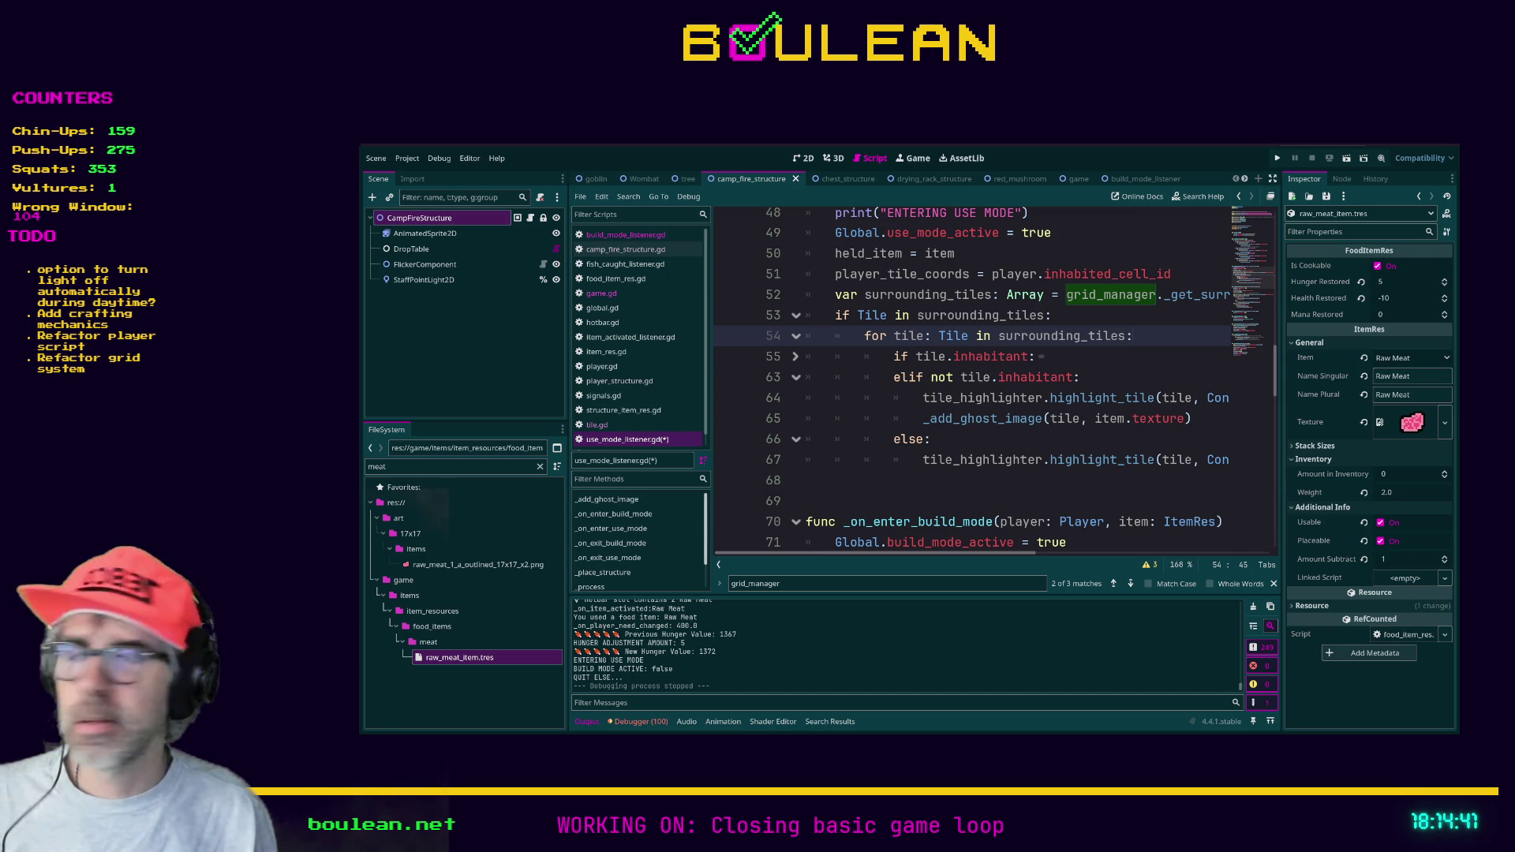
left_click(1134, 481)
key("ctrl+s")
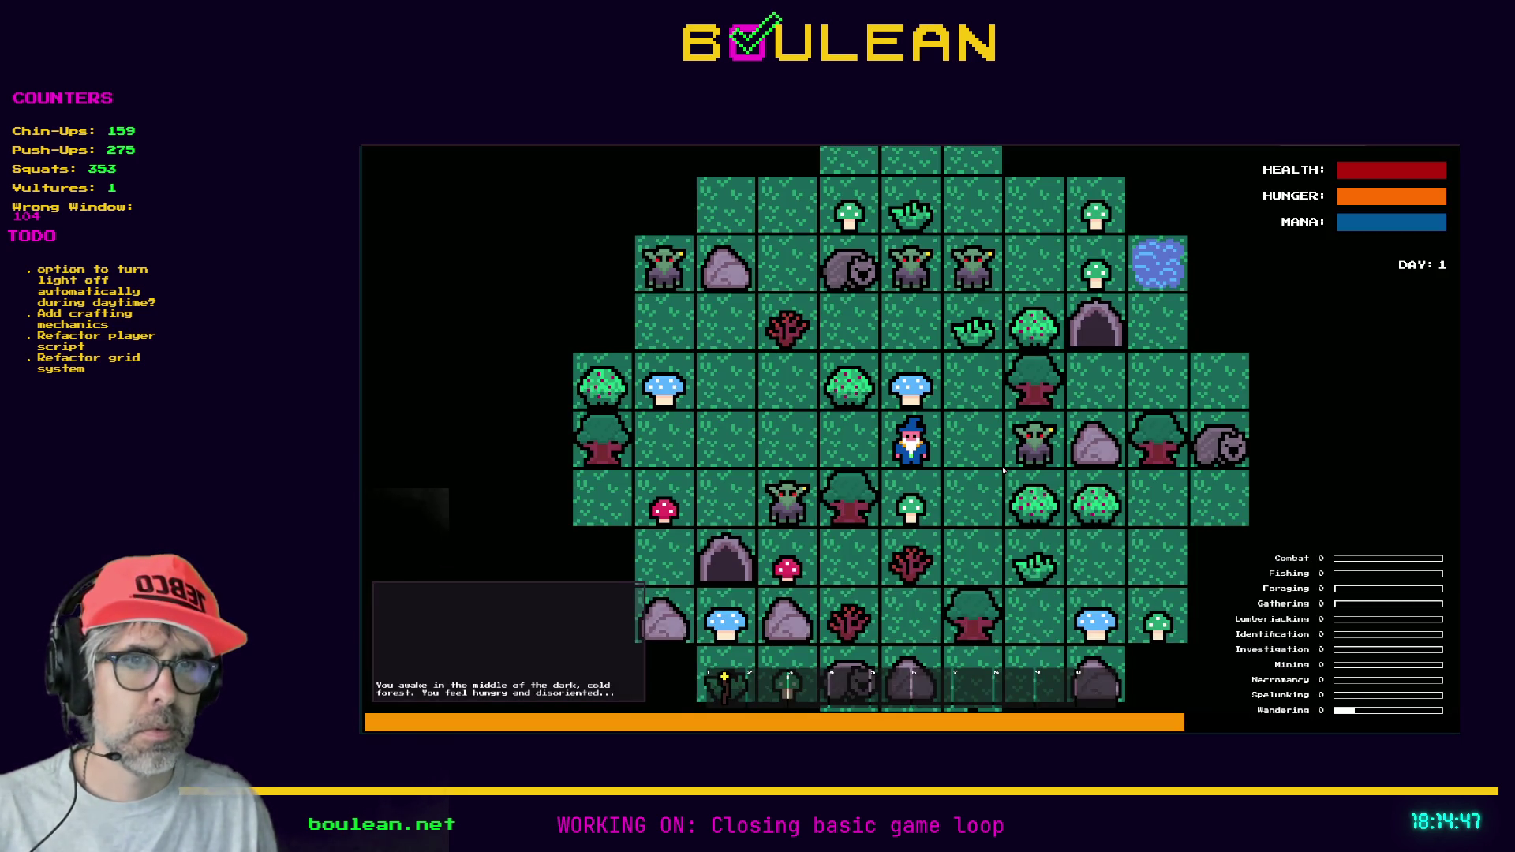
- Play the relaunched game until nightfall, then stop it with F8
key("Right")
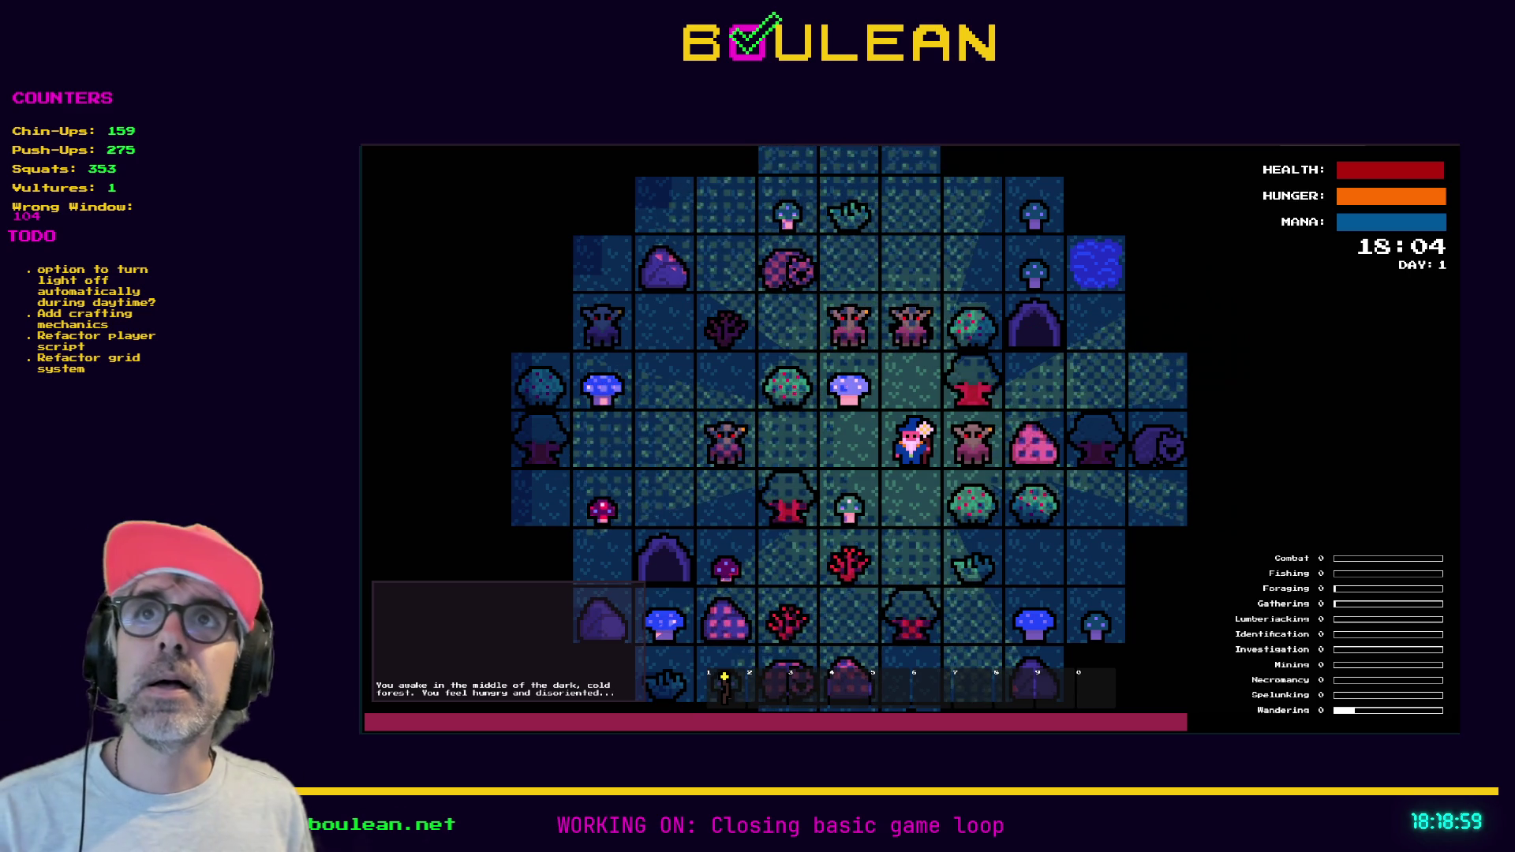
key("F8")
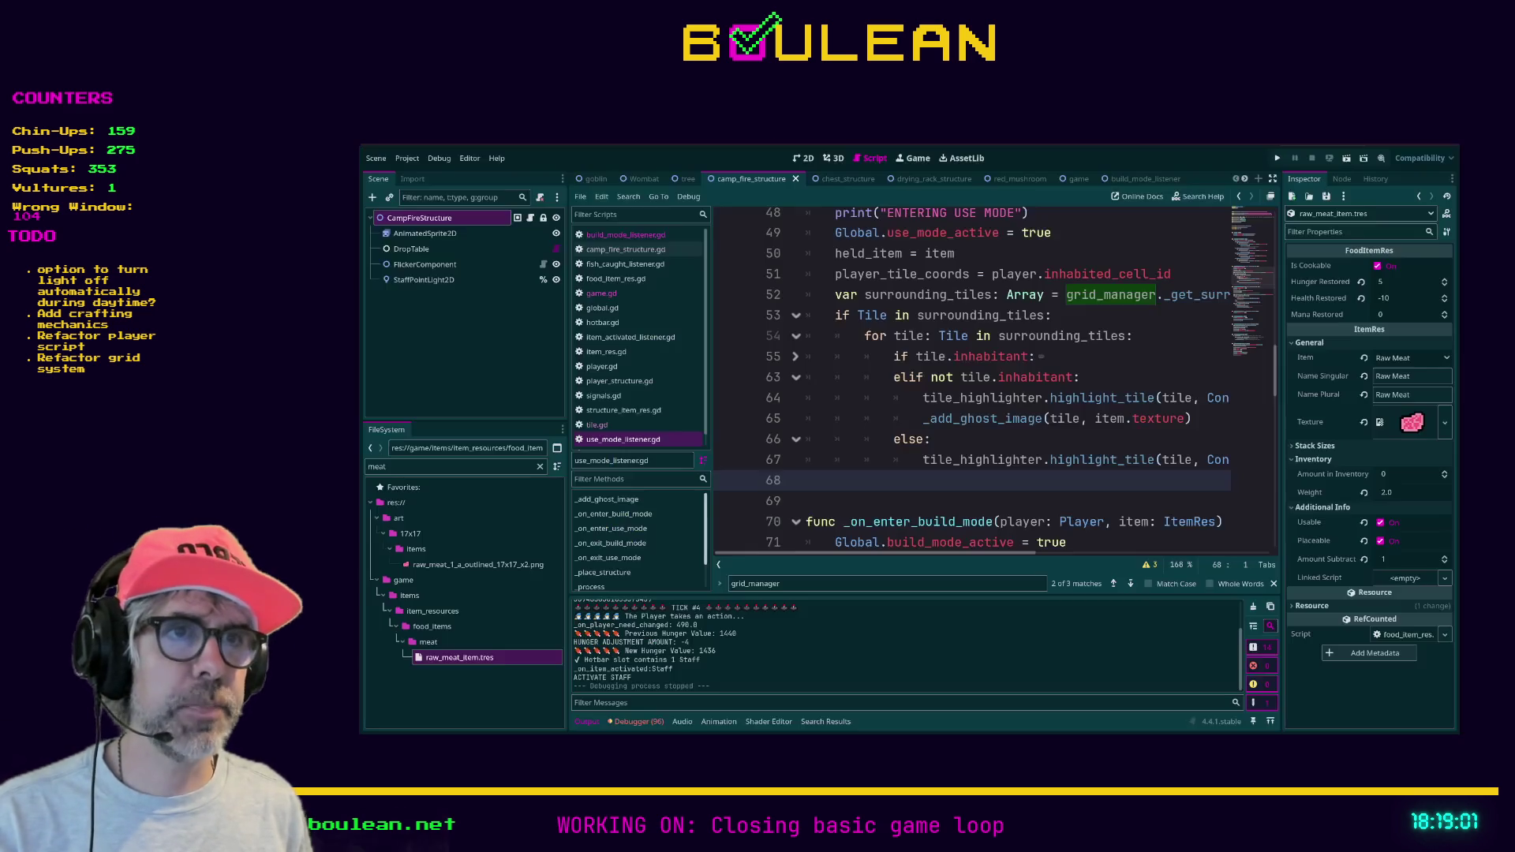
- Switch to the Brave browser and start playing the Twitch clip of the stream
left_click(836, 459)
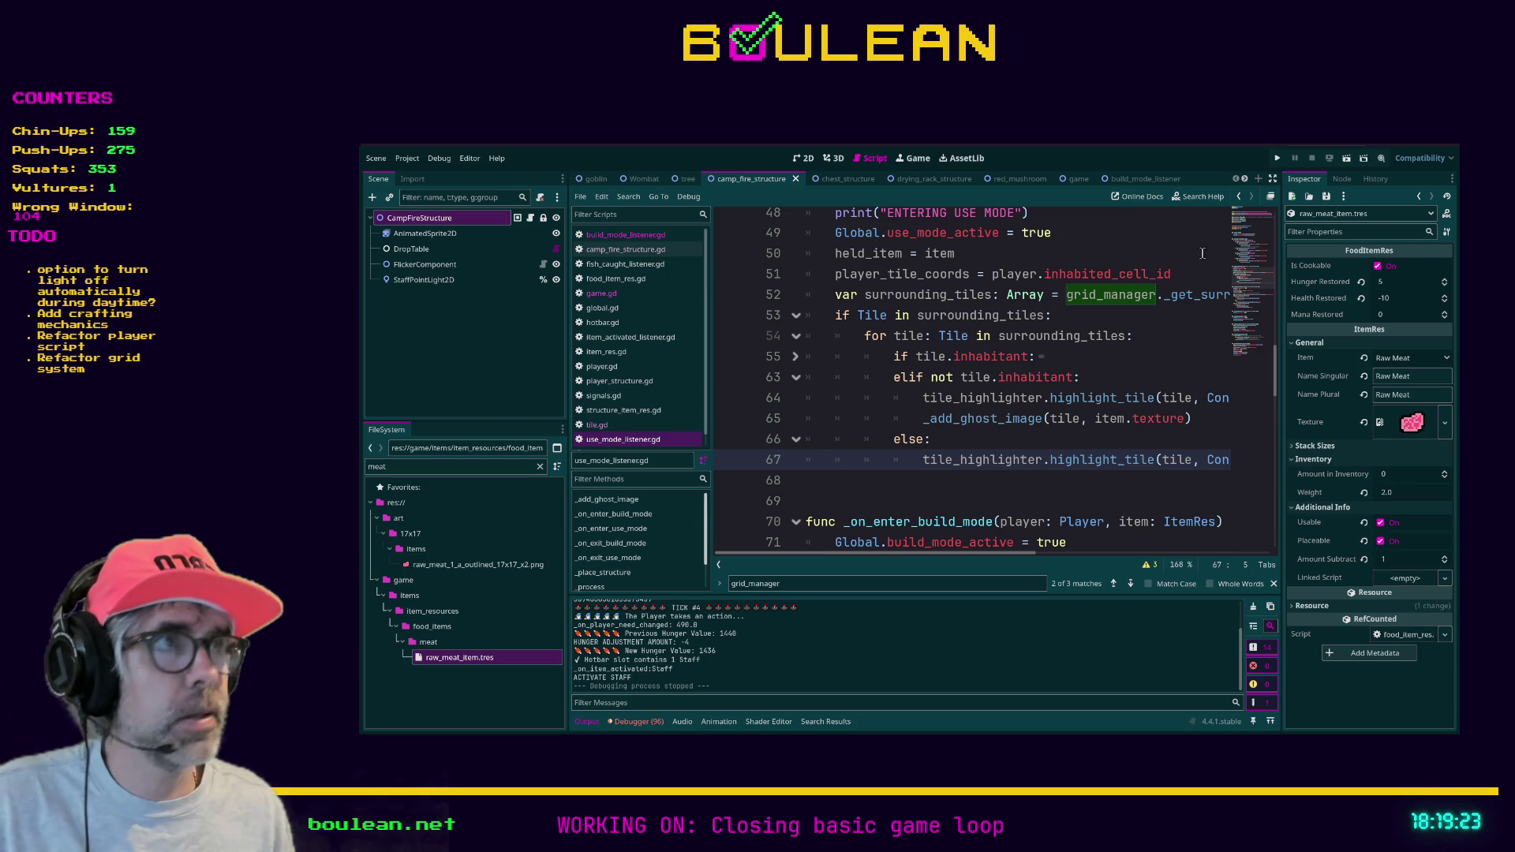
left_click(1409, 146)
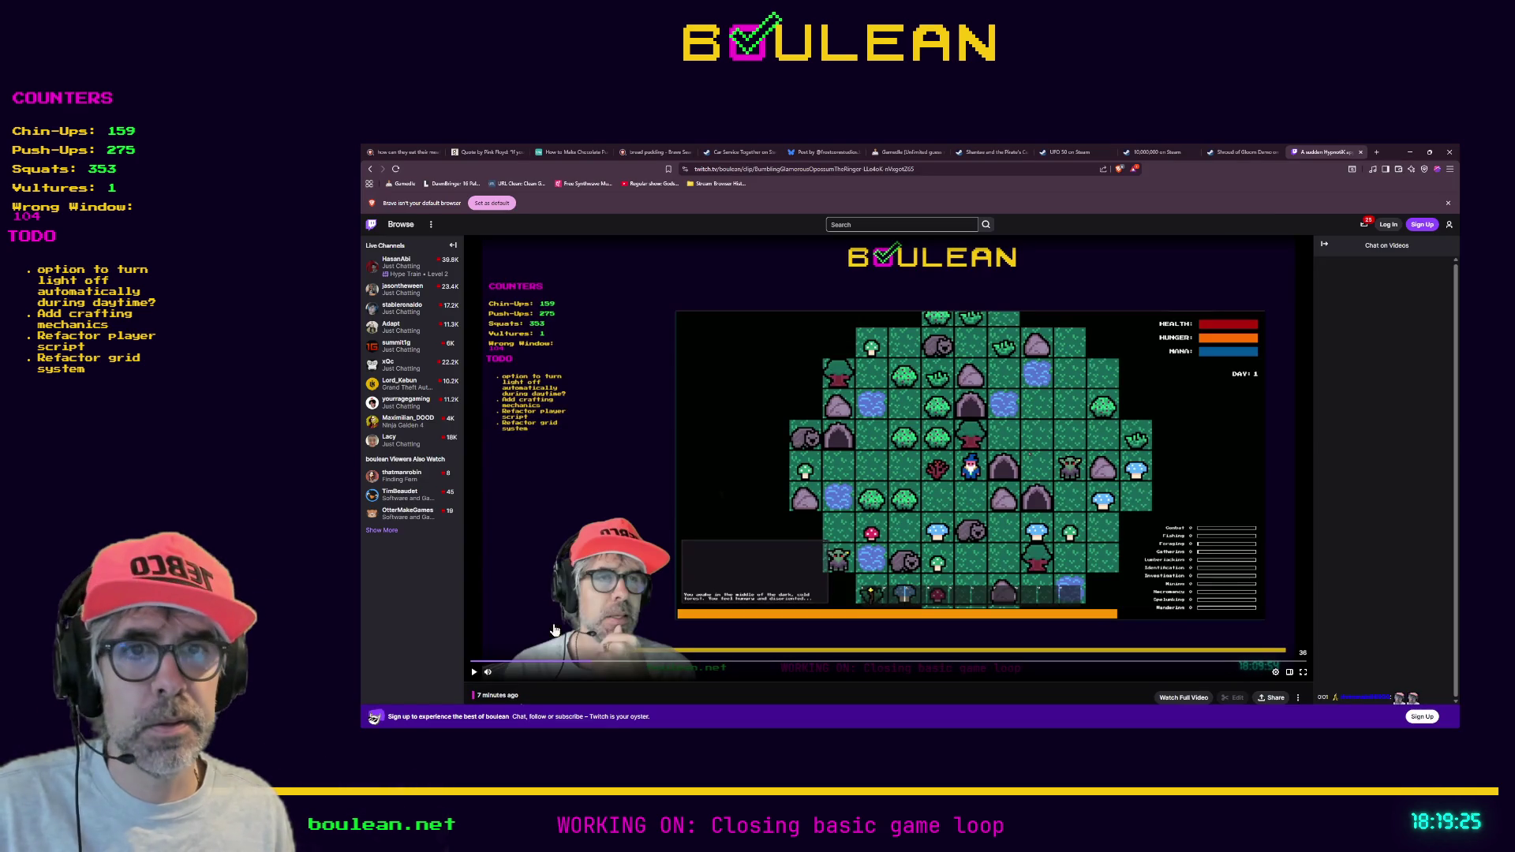
left_click(475, 670)
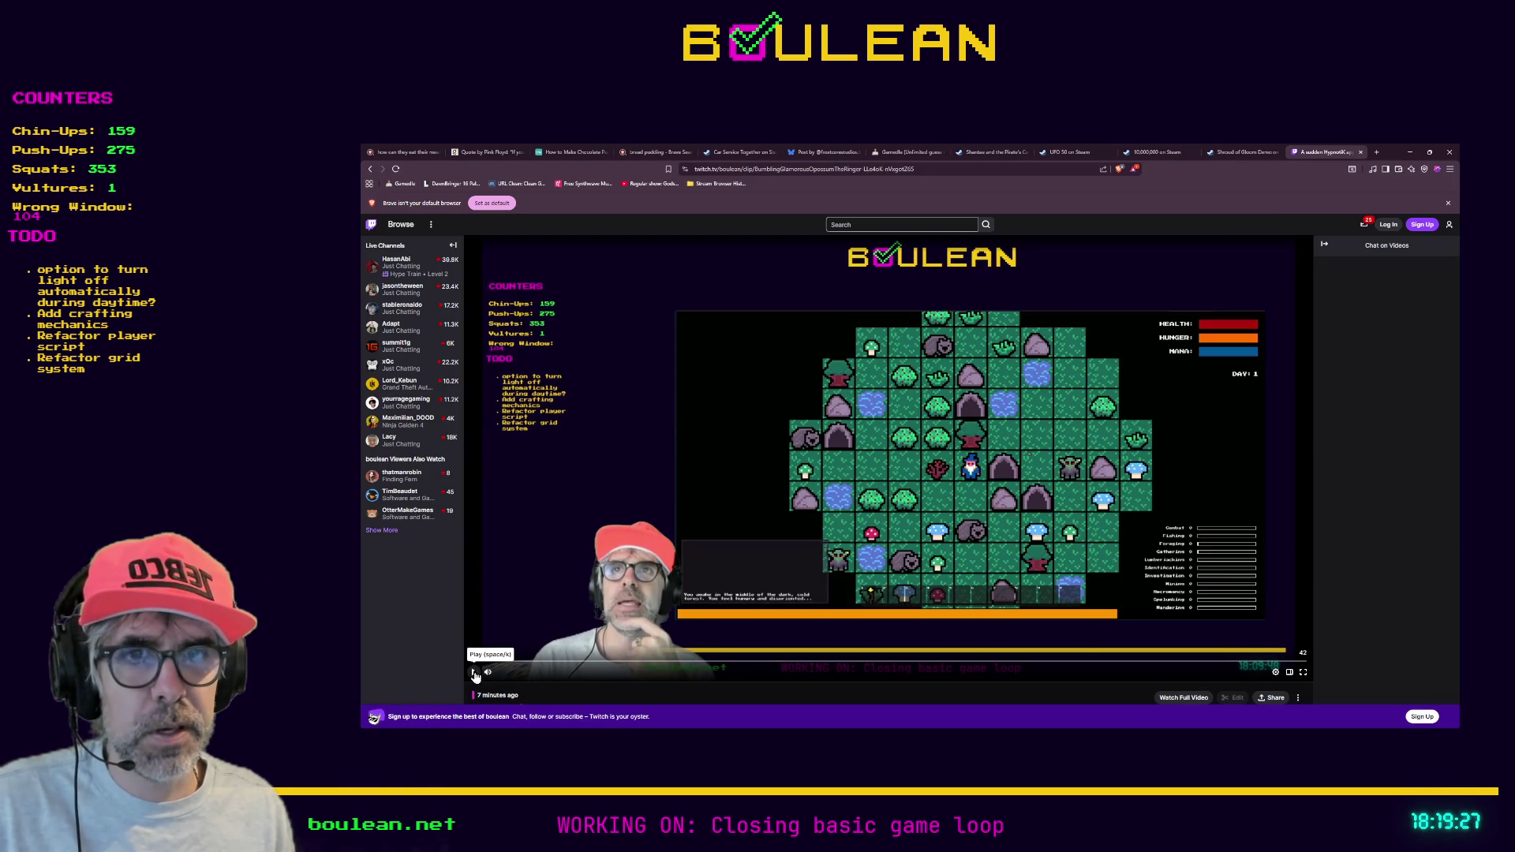